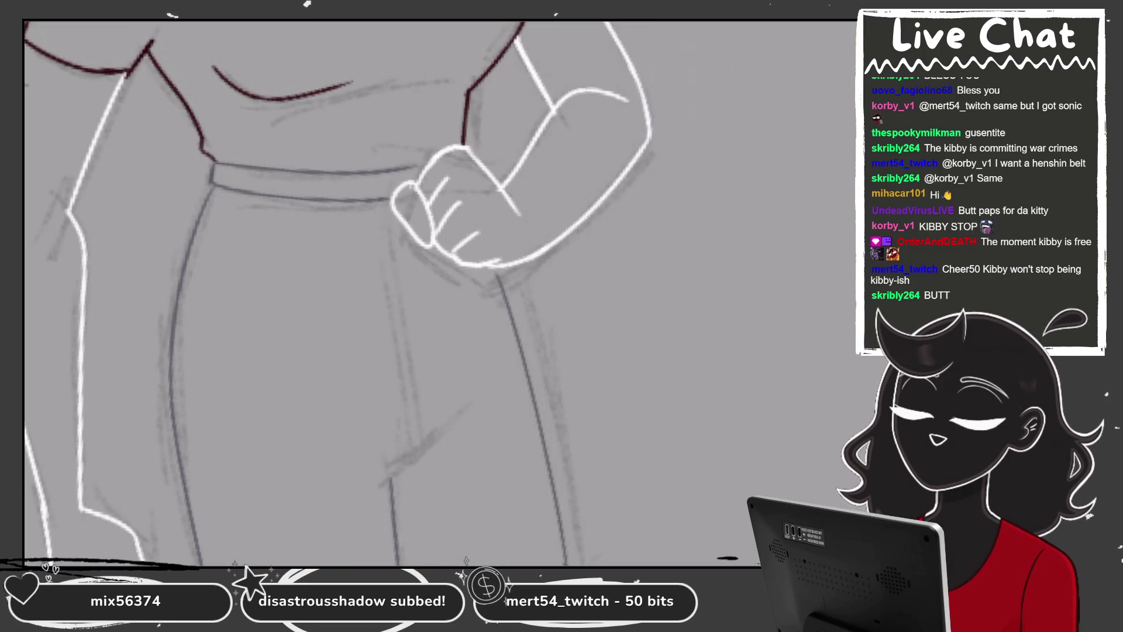
# Ink the dark trouser side line running down from the belt, redrawing it until it fits
pyautogui.scroll(-3, 363, 292)
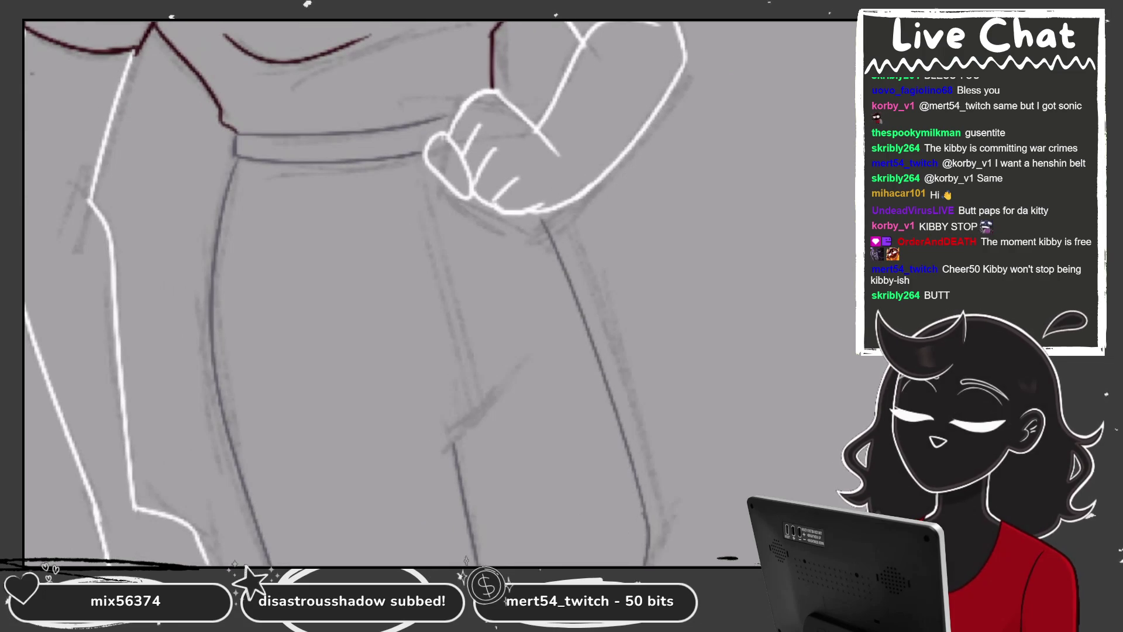
pyautogui.scroll(3, 362, 292)
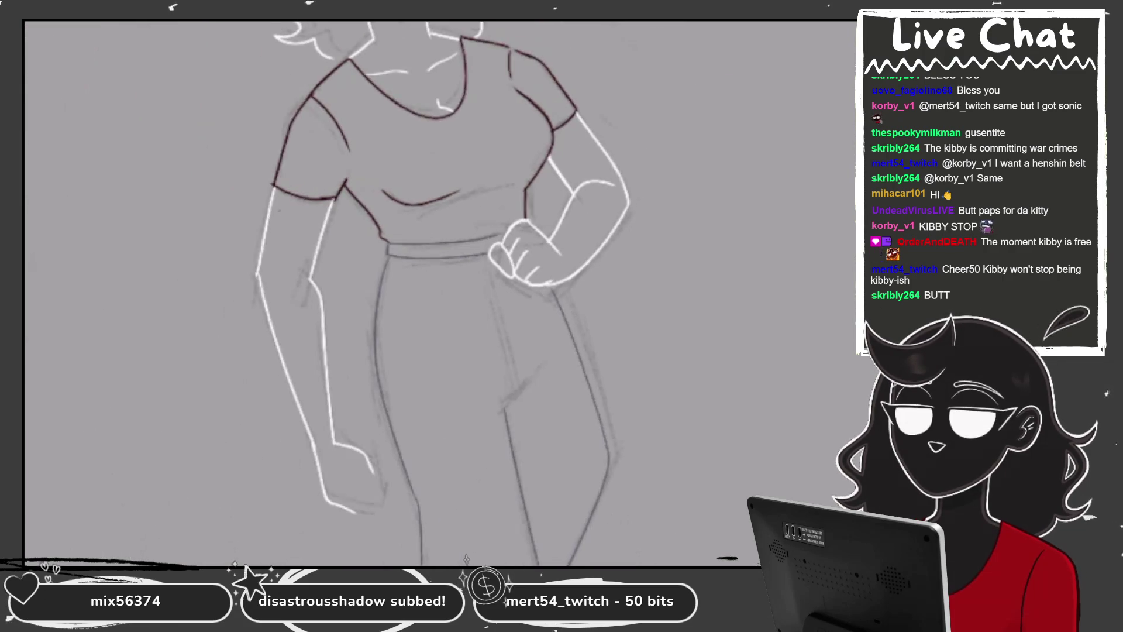
pyautogui.scroll(2, 409, 293)
pyautogui.scroll(-4, 410, 292)
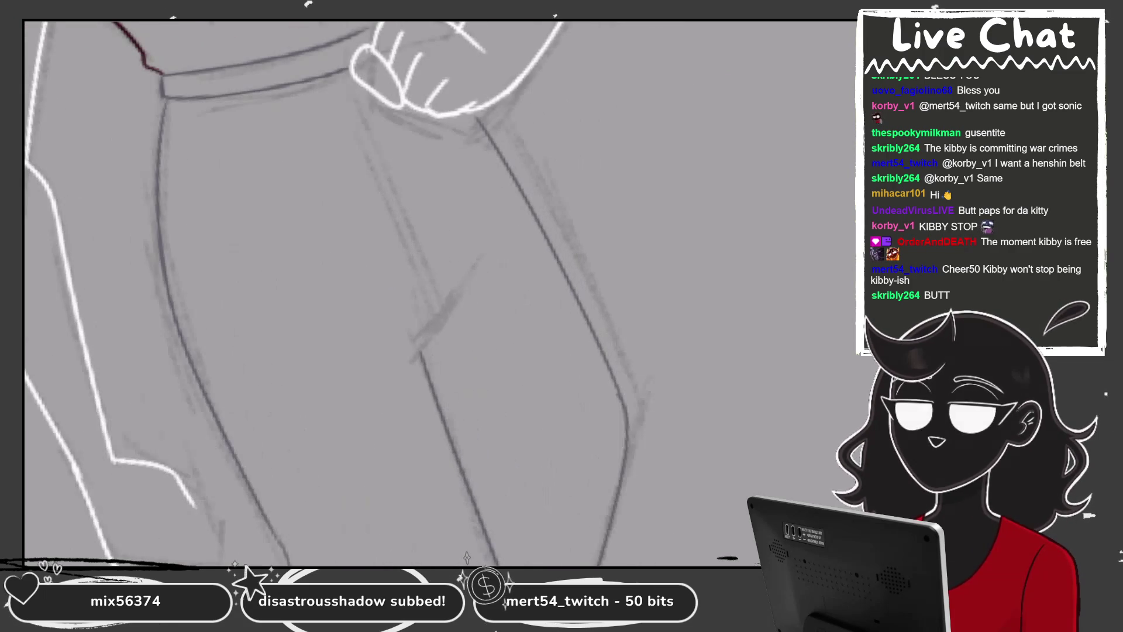
pyautogui.moveTo(422, 351); pyautogui.dragTo(516, 259)
pyautogui.hotkey('ctrl', 'z')
pyautogui.moveTo(422, 353); pyautogui.dragTo(489, 267)
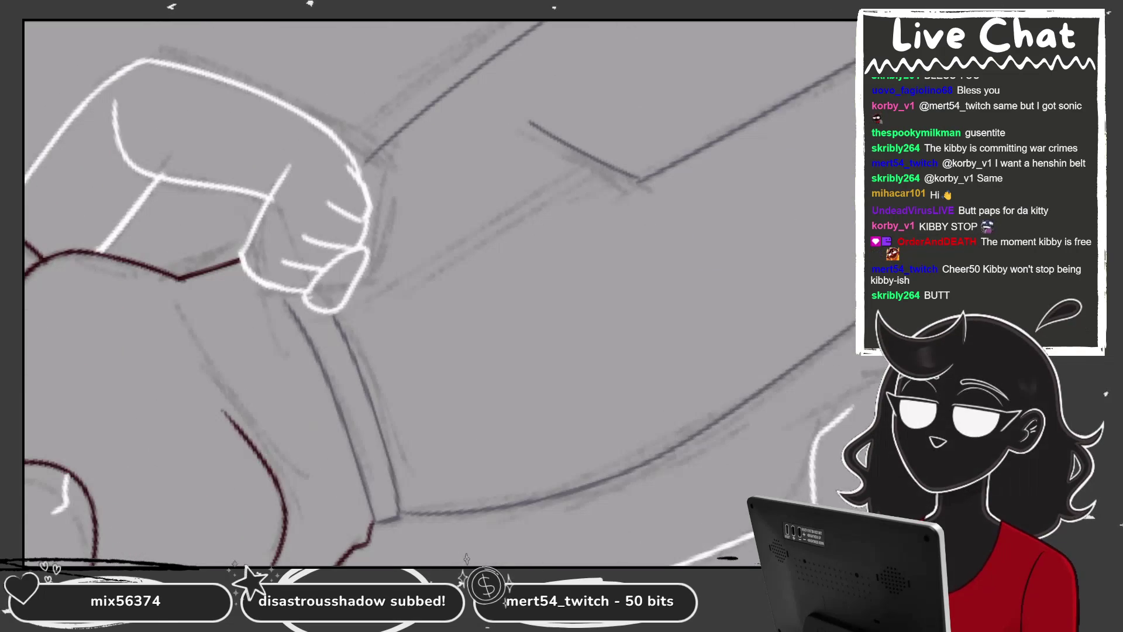
pyautogui.hotkey('ctrl', 'z')
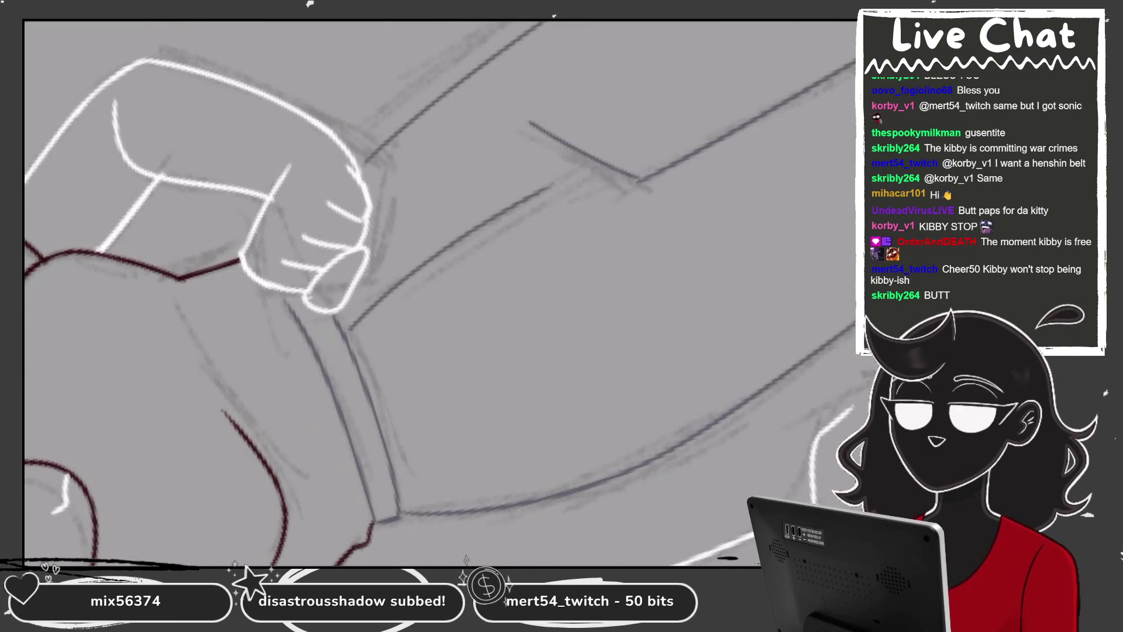
pyautogui.moveTo(341, 328); pyautogui.dragTo(617, 174)
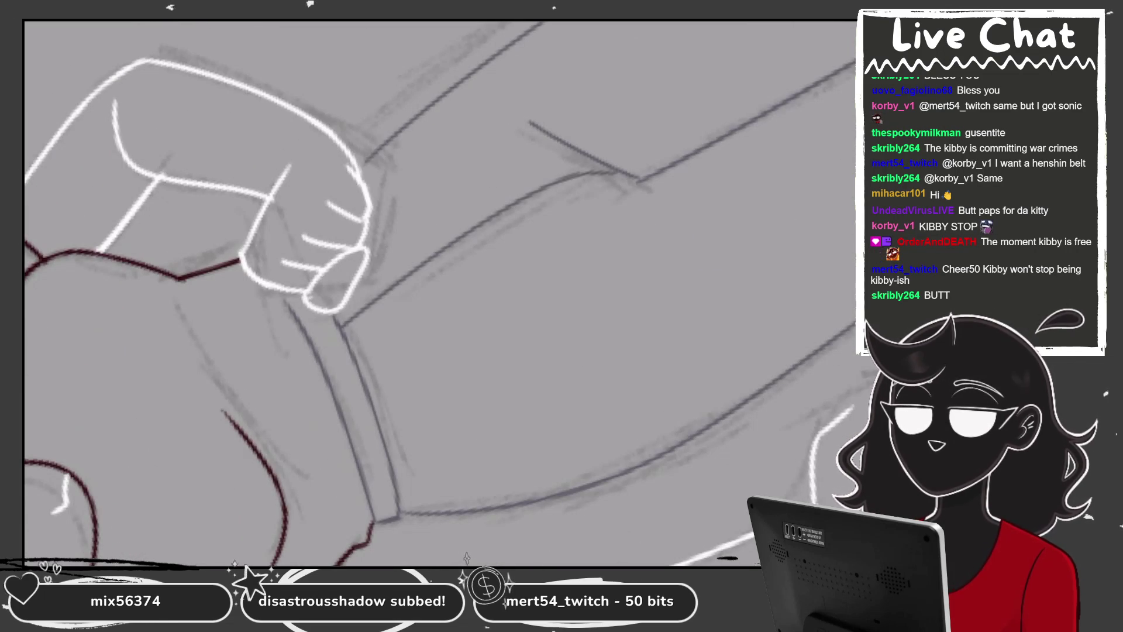
pyautogui.hotkey('ctrl', 'z')
pyautogui.moveTo(349, 322); pyautogui.dragTo(616, 172)
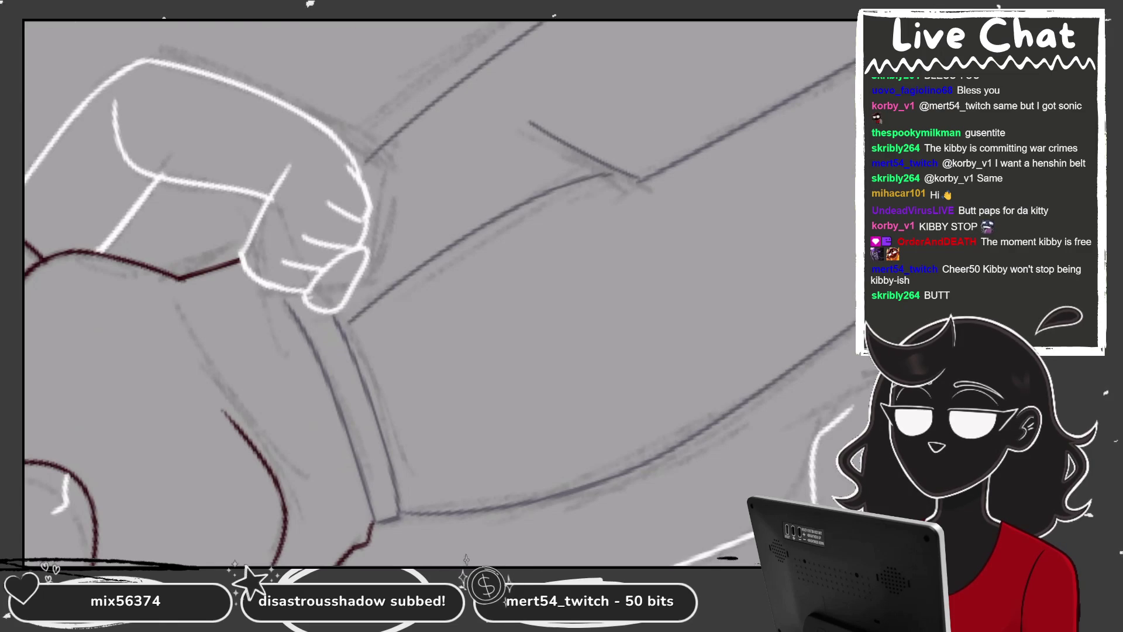
# Ink the inner leg line down to the crotch
pyautogui.scroll(-5, 439, 294)
pyautogui.scroll(5, 440, 294)
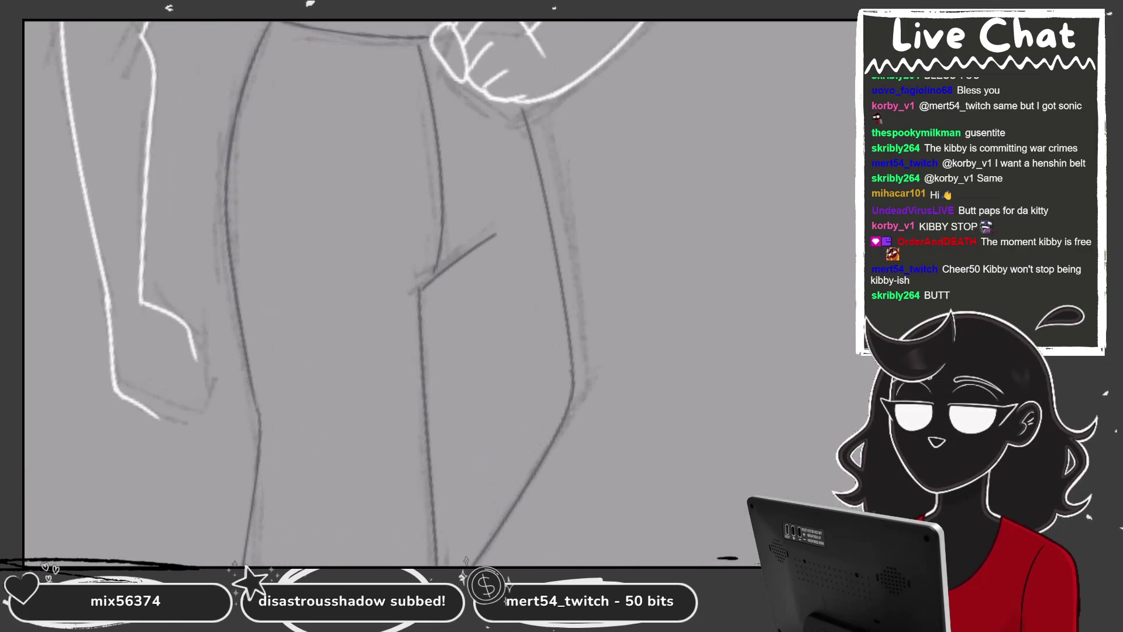
pyautogui.scroll(-2, 440, 294)
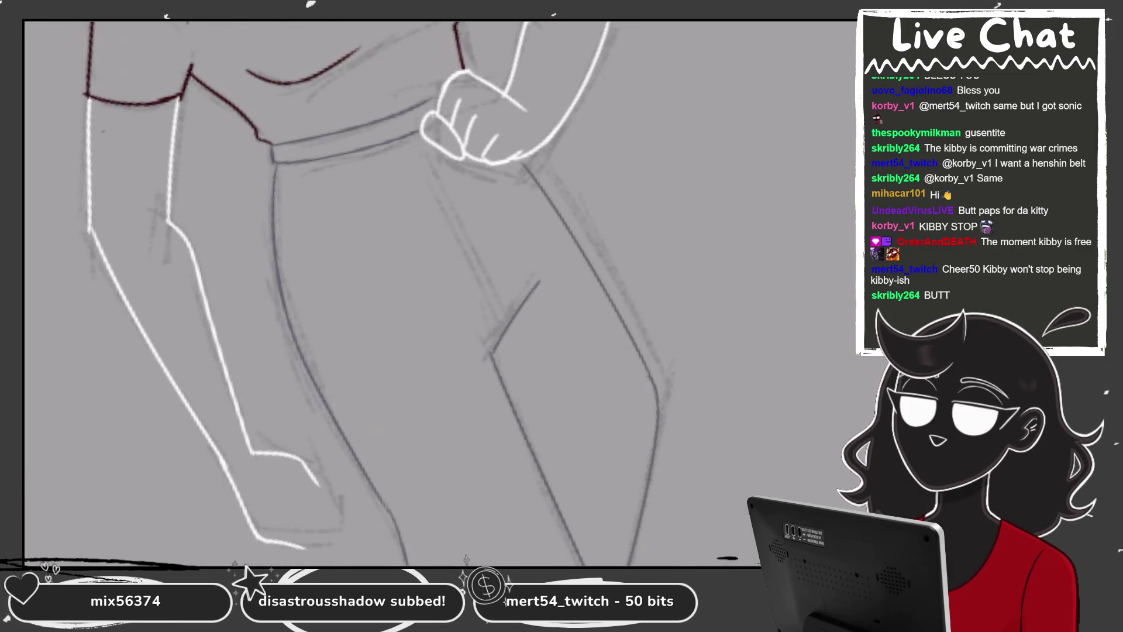
pyautogui.scroll(-3, 439, 294)
pyautogui.scroll(5, 440, 294)
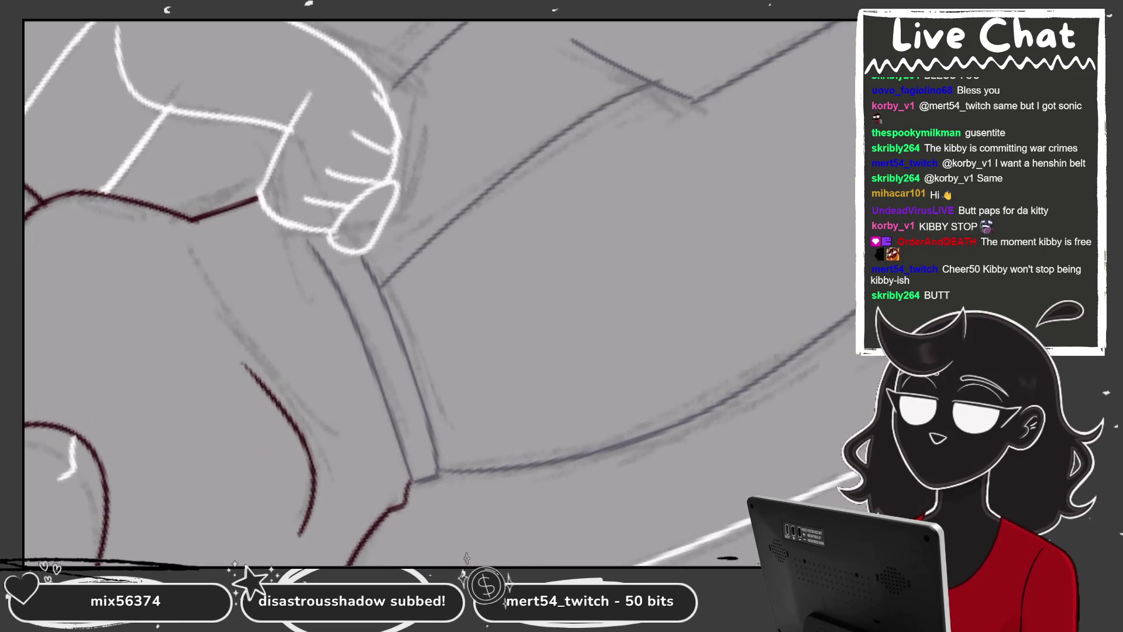
pyautogui.scroll(-2, 440, 295)
pyautogui.scroll(2, 440, 294)
pyautogui.scroll(2, 440, 294)
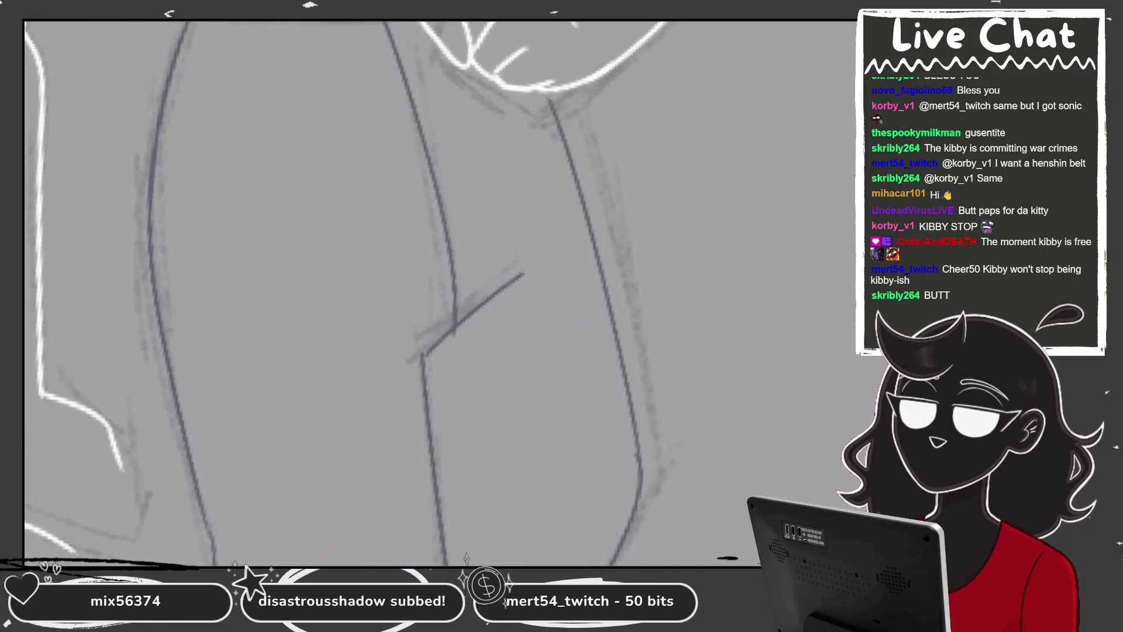
pyautogui.moveTo(407, 22); pyautogui.dragTo(459, 321)
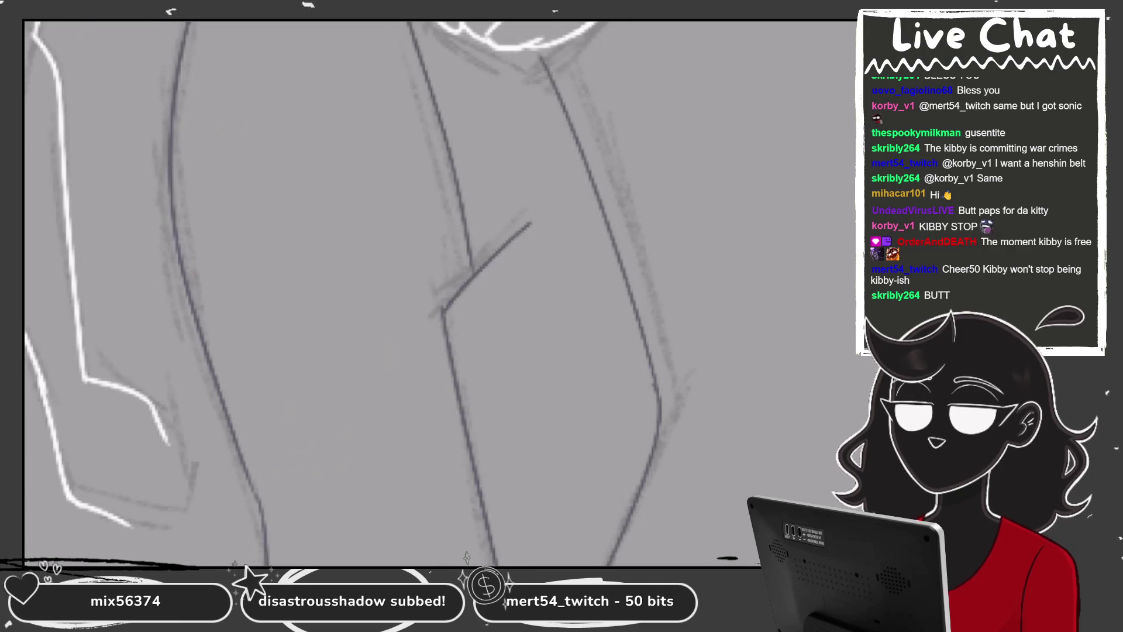
pyautogui.scroll(-3, 440, 294)
pyautogui.scroll(2, 439, 294)
pyautogui.scroll(2, 440, 295)
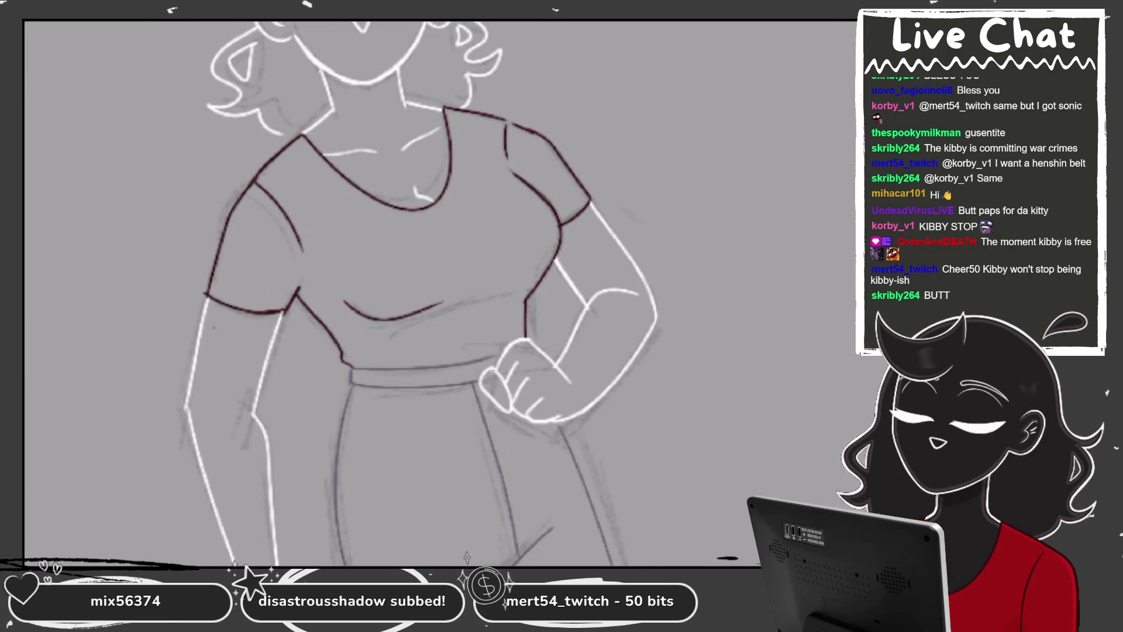
# Hide the colour palettes, then close and darken the gap in the dark-red shoulder line
pyautogui.scroll(-1, 440, 294)
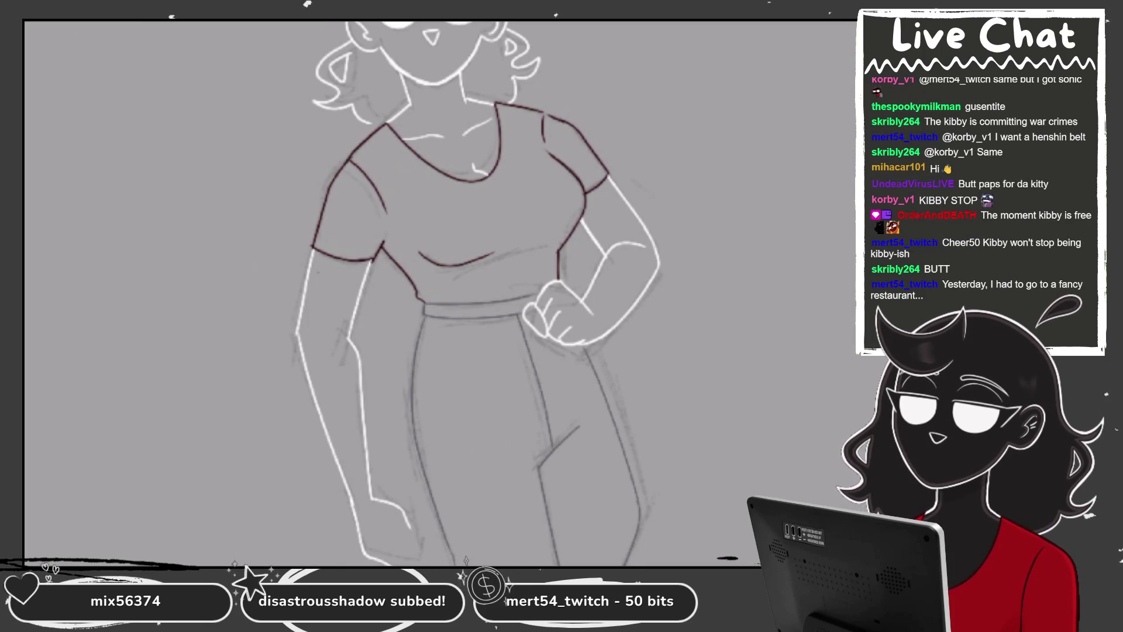
pyautogui.scroll(2, 483, 293)
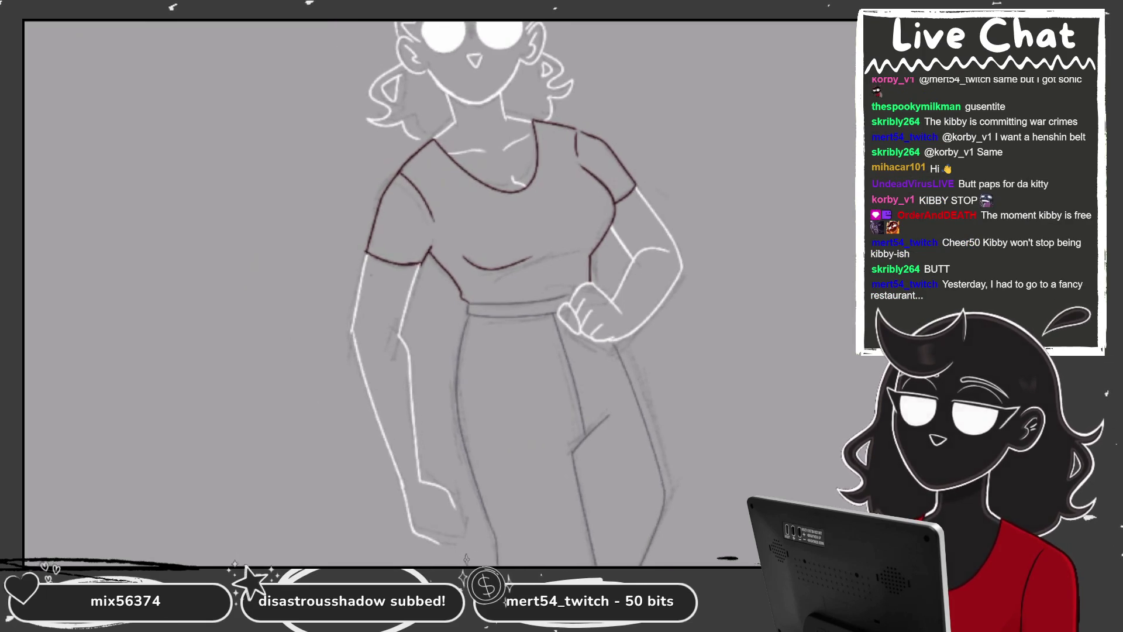
pyautogui.scroll(2, 482, 292)
pyautogui.scroll(3, 439, 293)
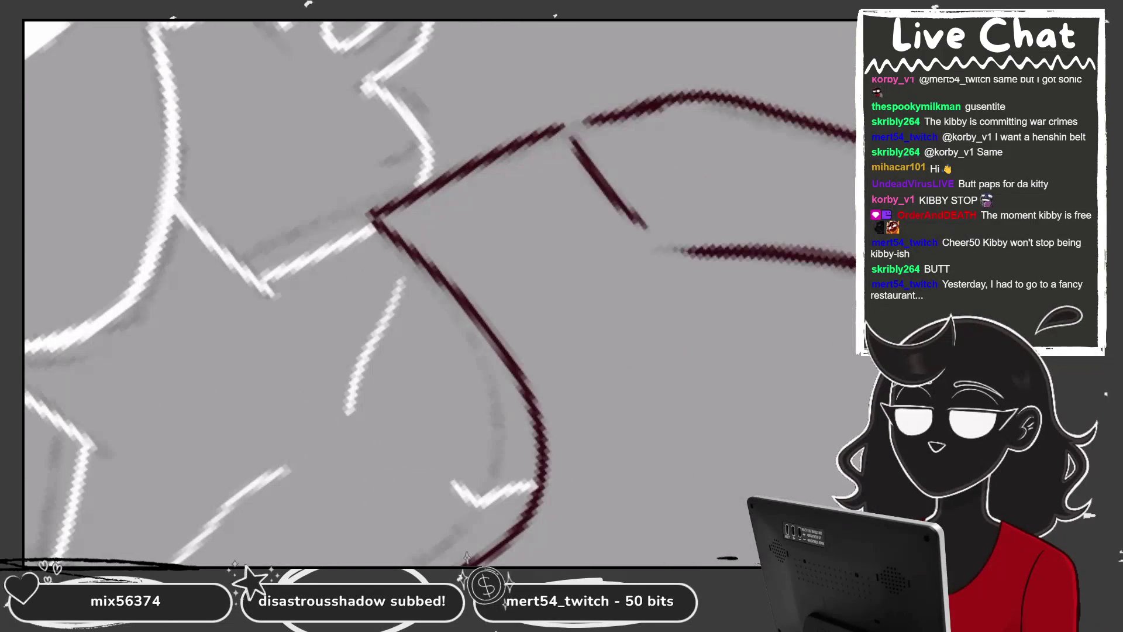
pyautogui.press('Escape')
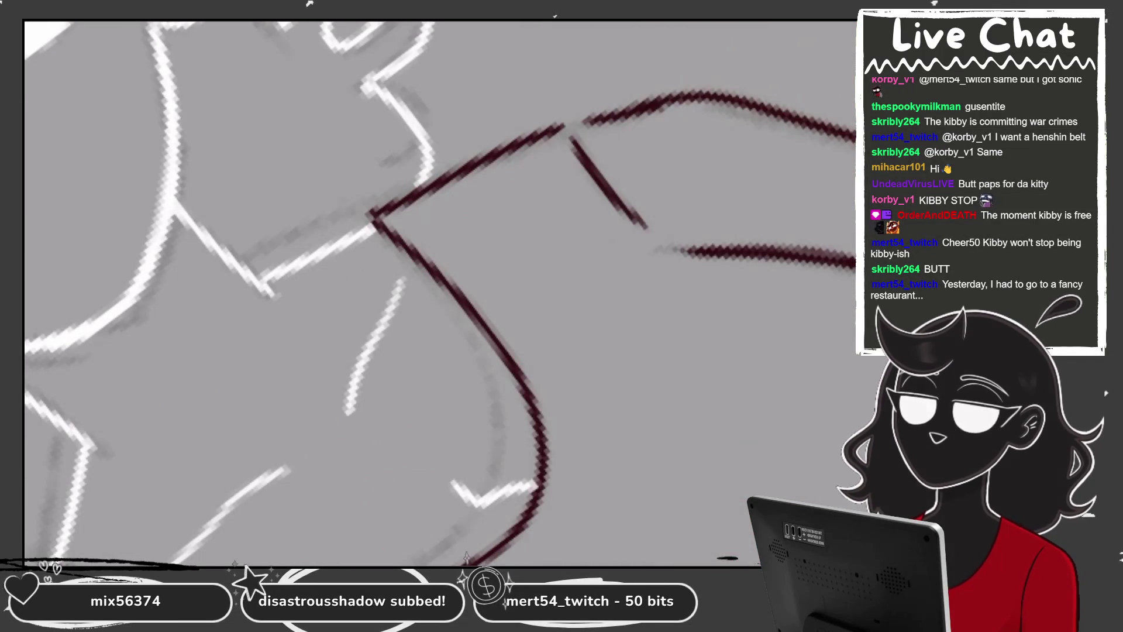
pyautogui.moveTo(378, 218); pyautogui.dragTo(639, 109)
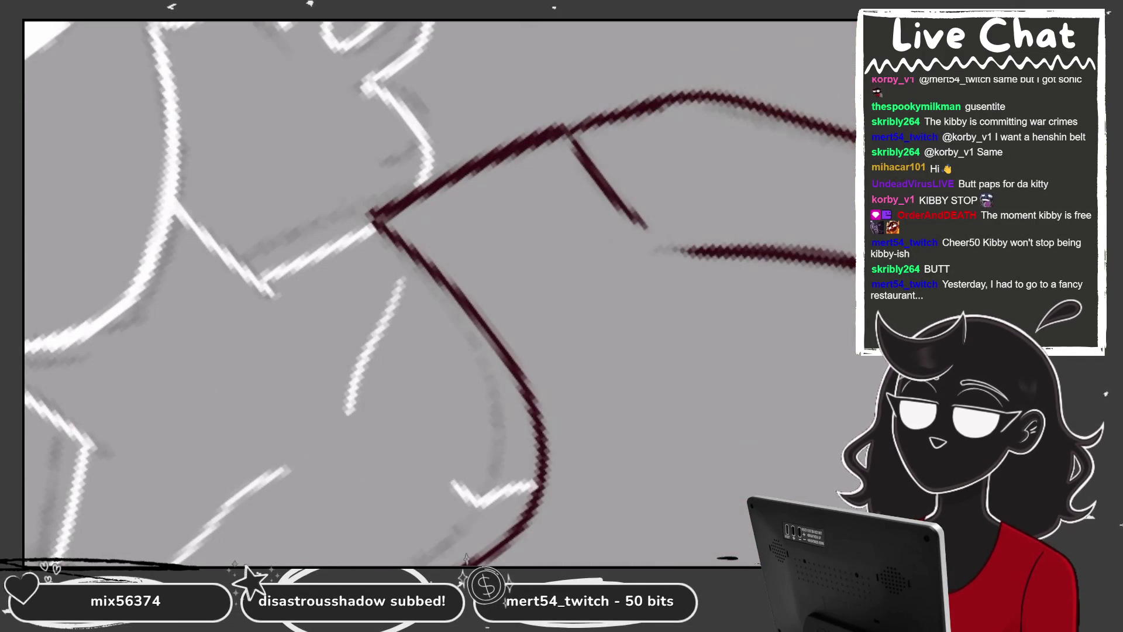
pyautogui.scroll(1, 439, 293)
pyautogui.moveTo(357, 251); pyautogui.dragTo(590, 108)
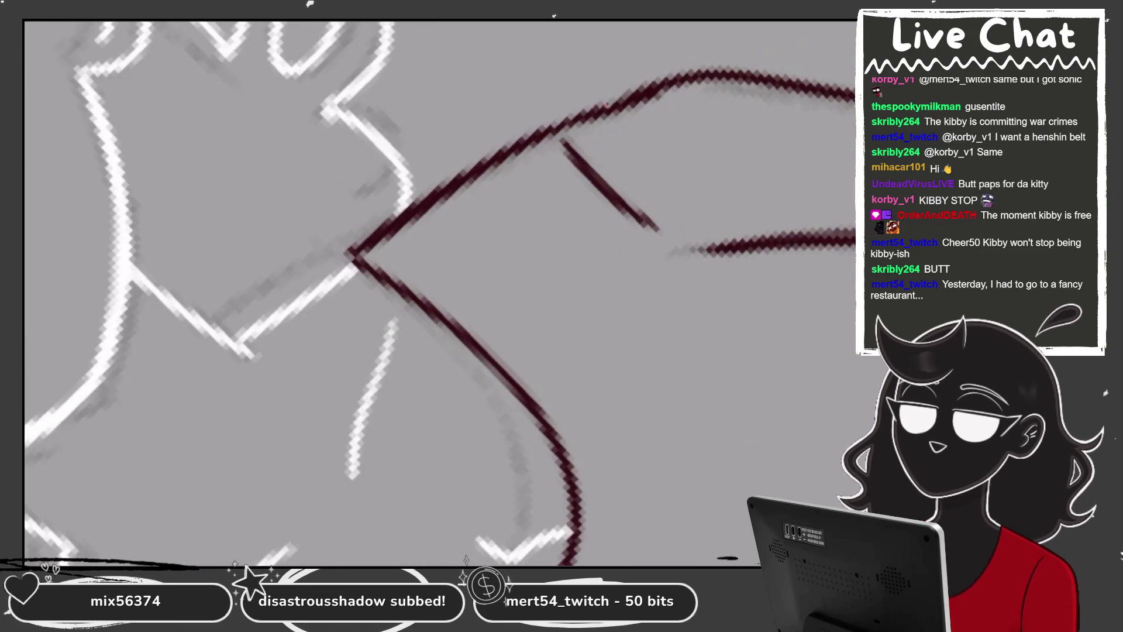
# Redraw the left sleeve curve thicker and darker, erasing to reshape its corner
pyautogui.scroll(-3, 439, 292)
pyautogui.scroll(-2, 439, 292)
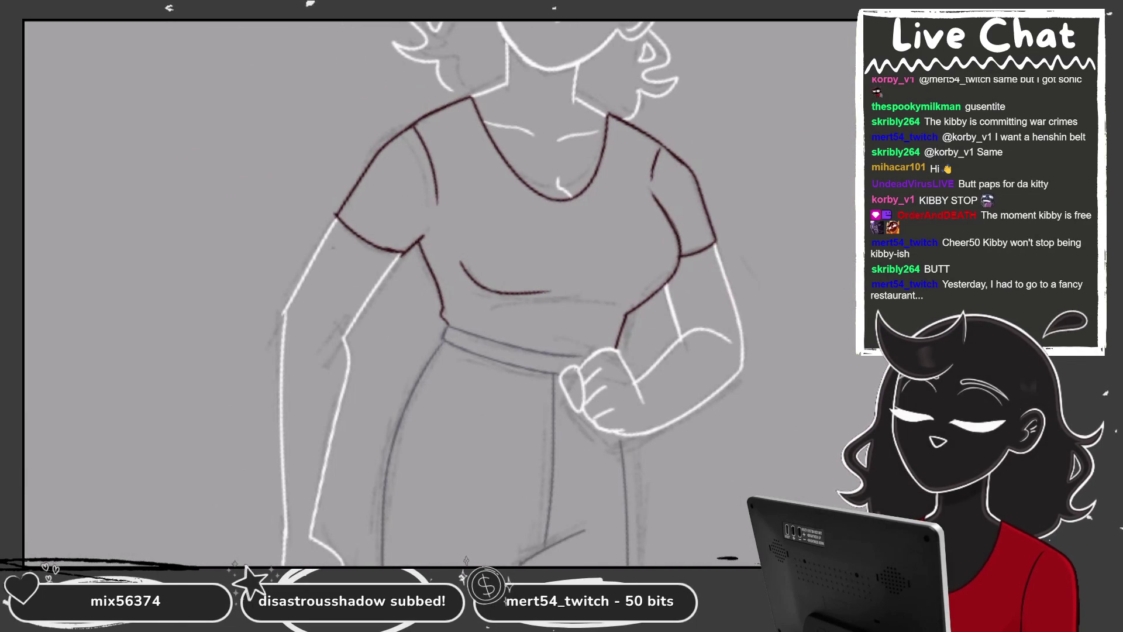
pyautogui.scroll(3, 405, 206)
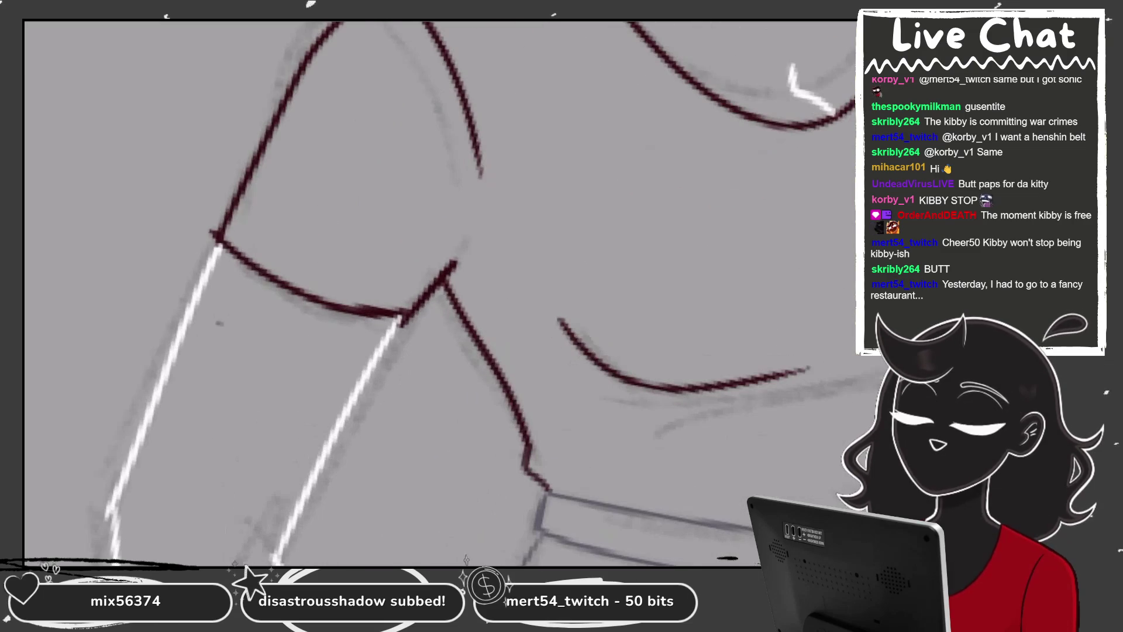
pyautogui.scroll(5, 439, 292)
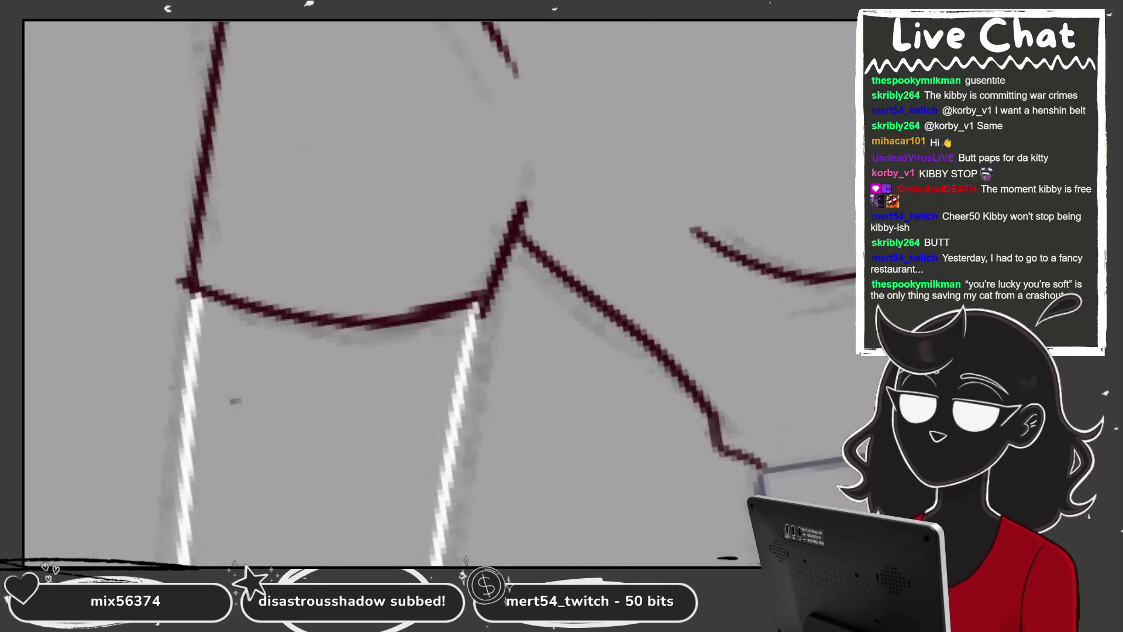
pyautogui.moveTo(345, 348); pyautogui.dragTo(529, 210)
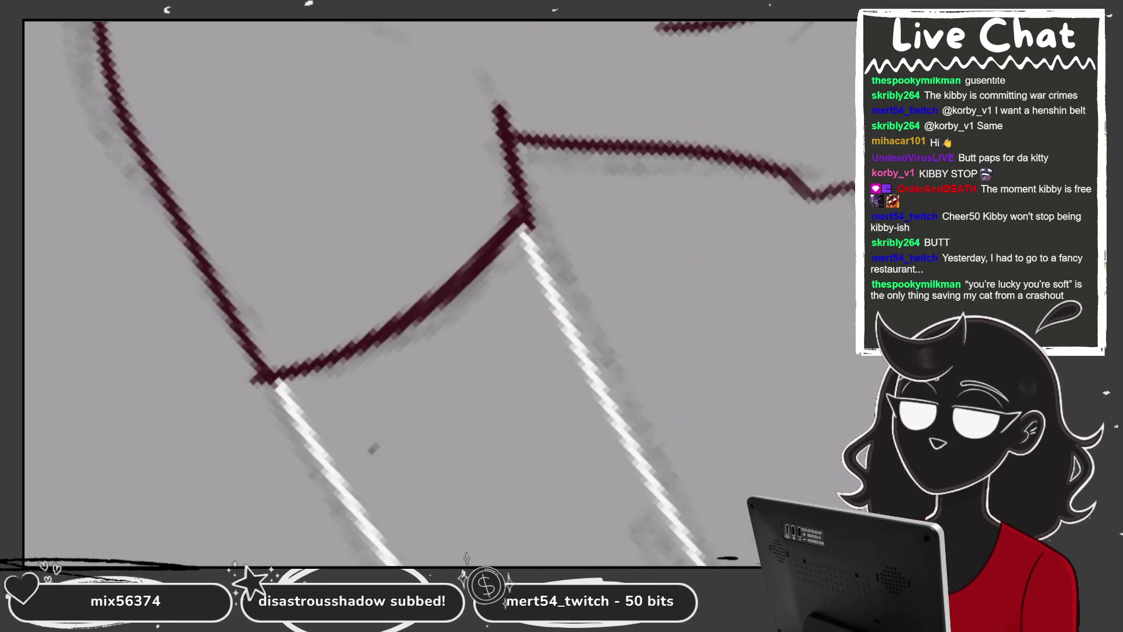
pyautogui.moveTo(533, 226); pyautogui.dragTo(523, 205)
pyautogui.scroll(-3, 439, 292)
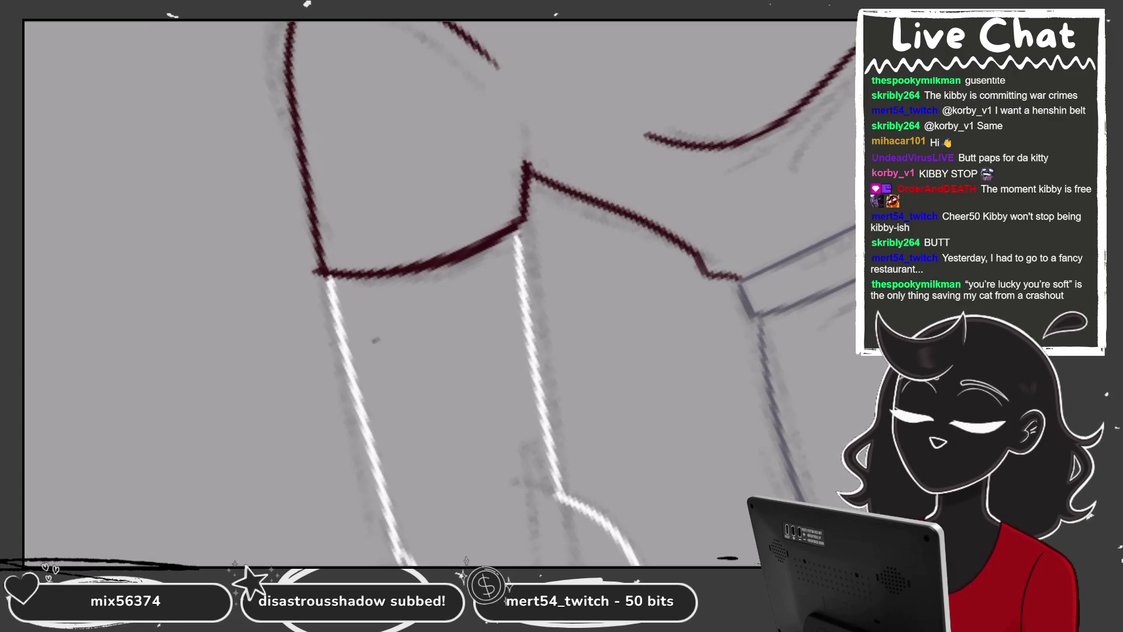
# Erase where the inner sleeve line meets the shirt outline
pyautogui.scroll(-3, 439, 292)
pyautogui.scroll(-3, 440, 292)
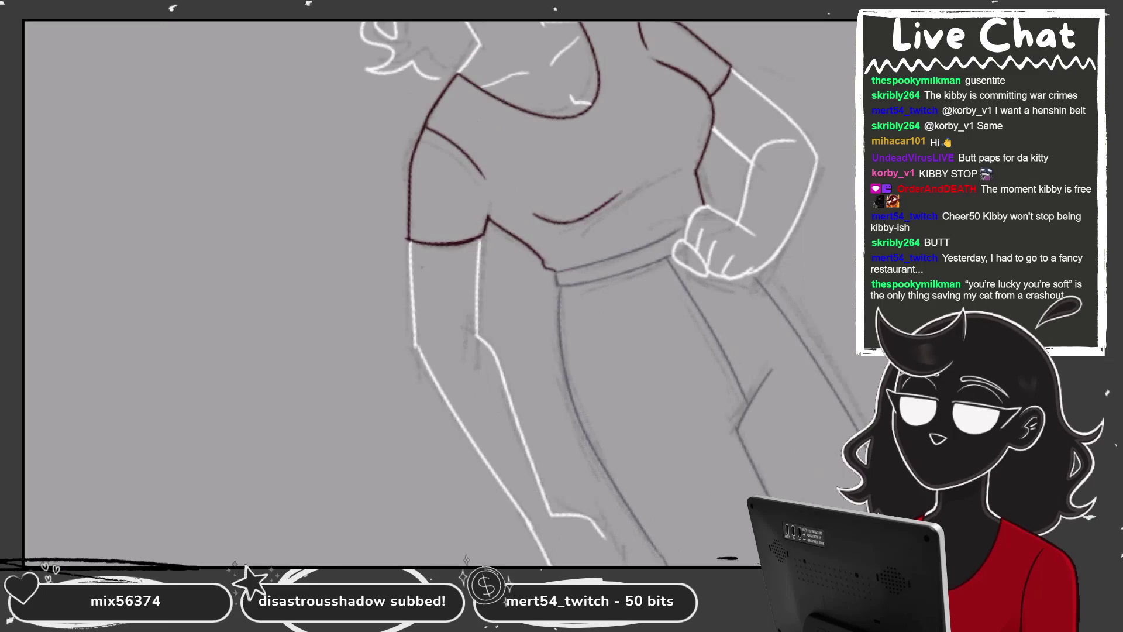
pyautogui.scroll(2, 439, 292)
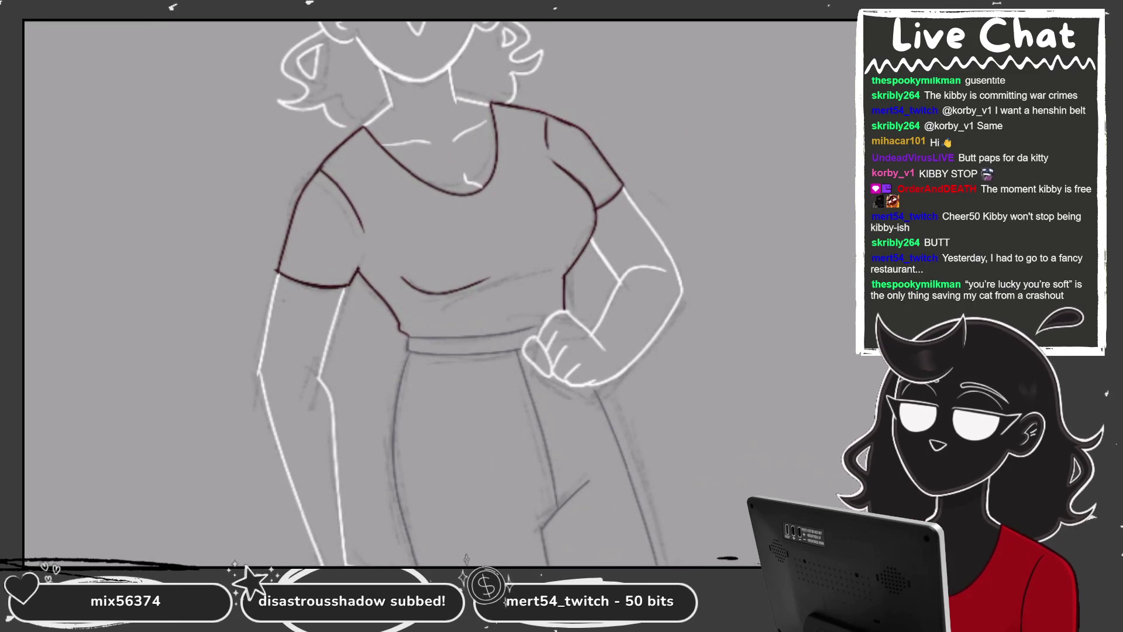
pyautogui.scroll(2, 314, 174)
pyautogui.scroll(2, 315, 174)
pyautogui.scroll(2, 315, 174)
pyautogui.moveTo(332, 164); pyautogui.dragTo(344, 171)
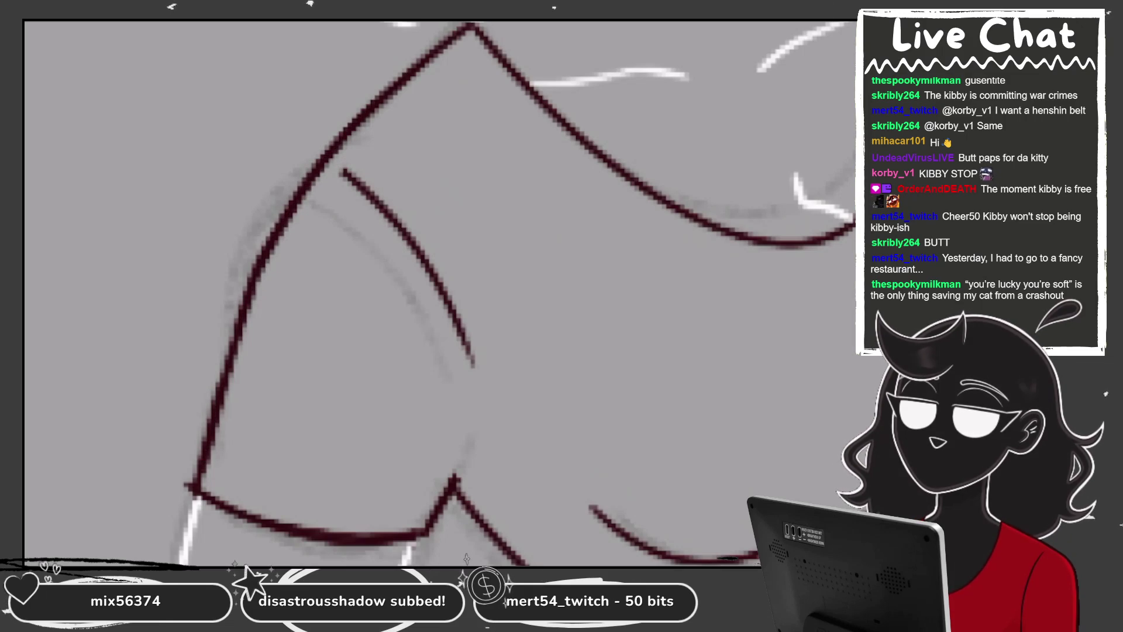
# Ink the dark-red line along the sleeve's top edge, undoing the extra doubled stroke
pyautogui.scroll(-3, 439, 292)
pyautogui.scroll(2, 438, 292)
pyautogui.scroll(3, 439, 292)
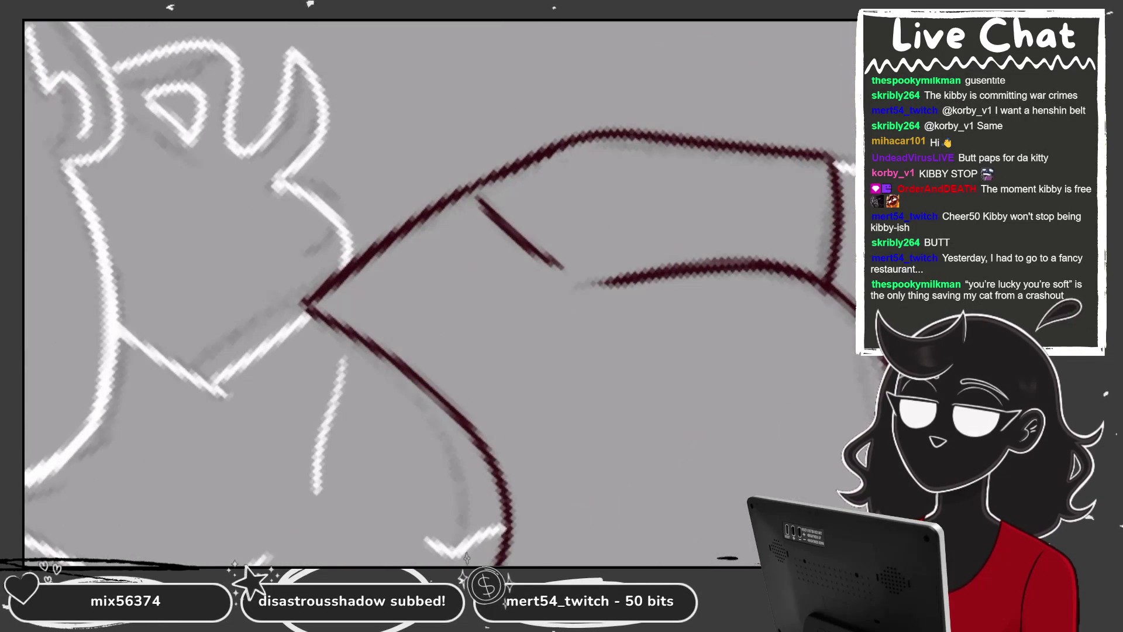
pyautogui.scroll(2, 439, 292)
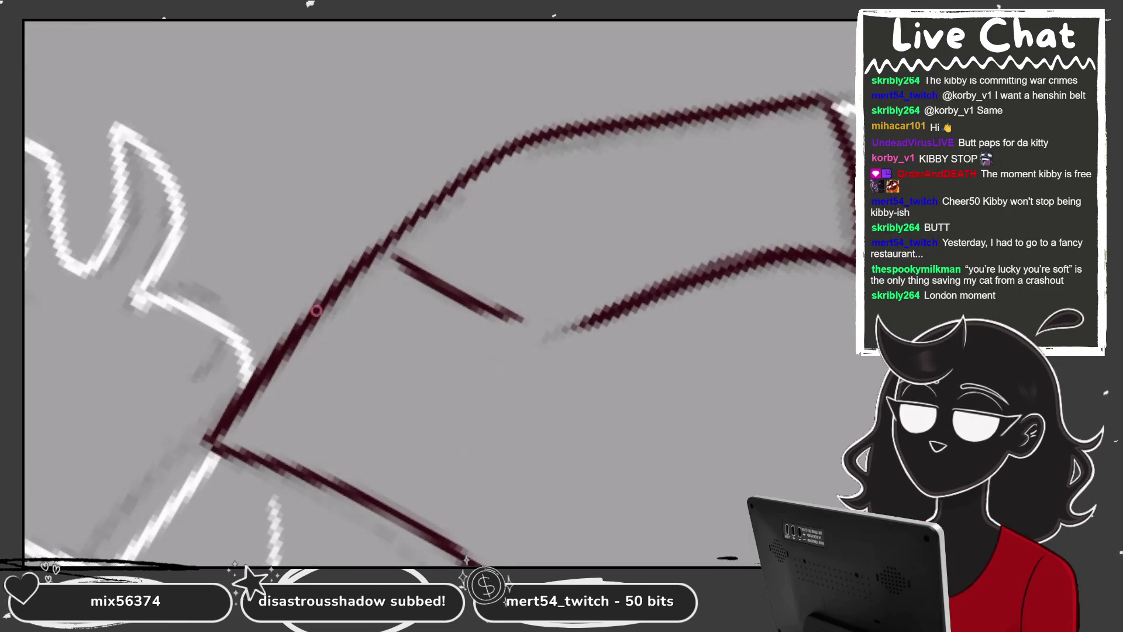
pyautogui.moveTo(379, 246); pyautogui.dragTo(538, 143)
pyautogui.moveTo(374, 266); pyautogui.dragTo(612, 130)
pyautogui.hotkey('ctrl', 'z')
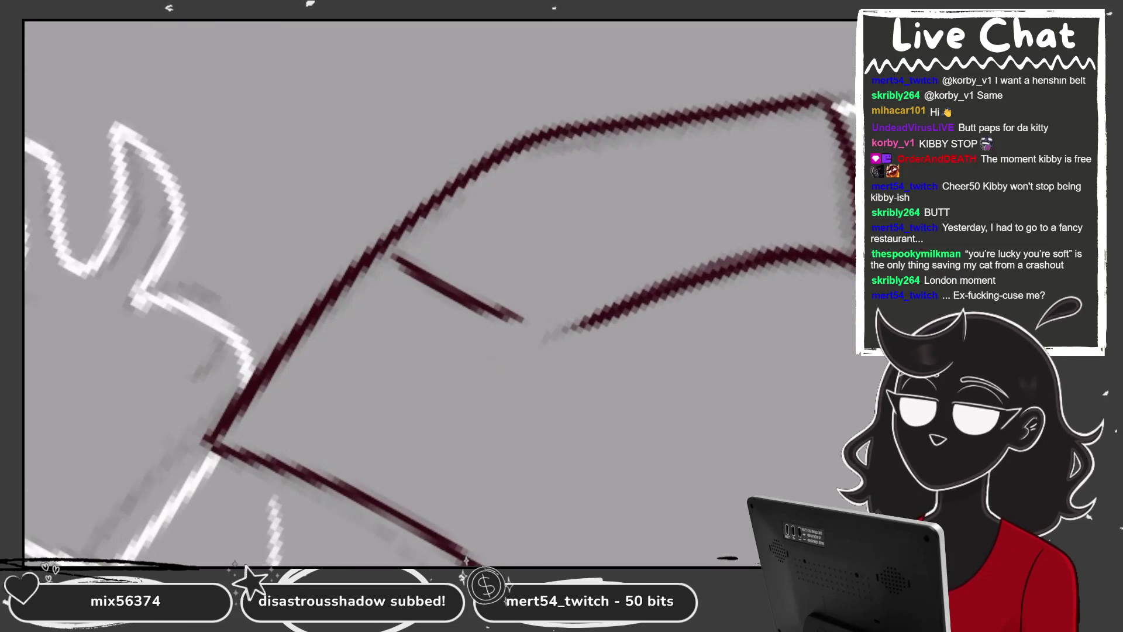
# Zoom and pan around the canvas to review the inked shirt
pyautogui.scroll(-3, 439, 292)
pyautogui.scroll(-2, 440, 292)
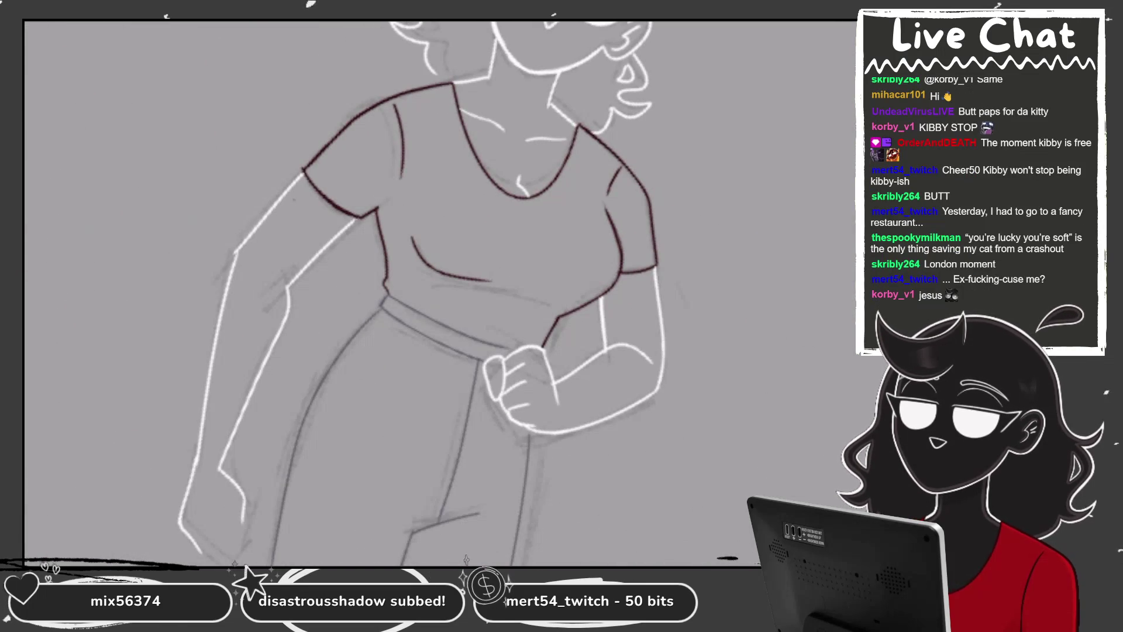
pyautogui.scroll(1, 438, 293)
pyautogui.scroll(2, 380, 193)
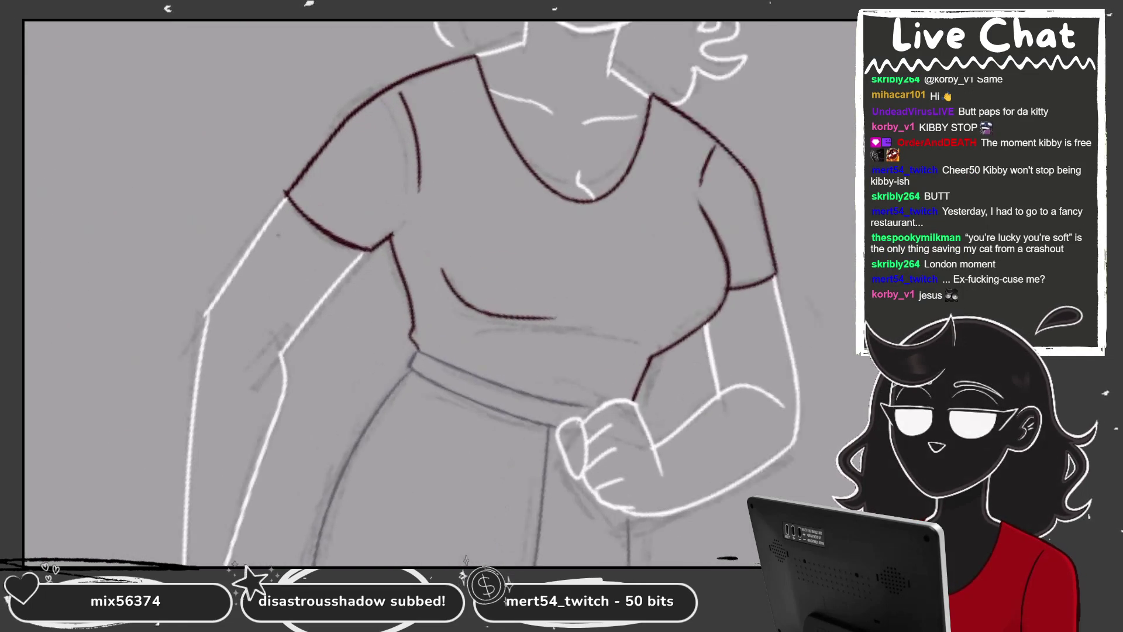
pyautogui.scroll(2, 296, 254)
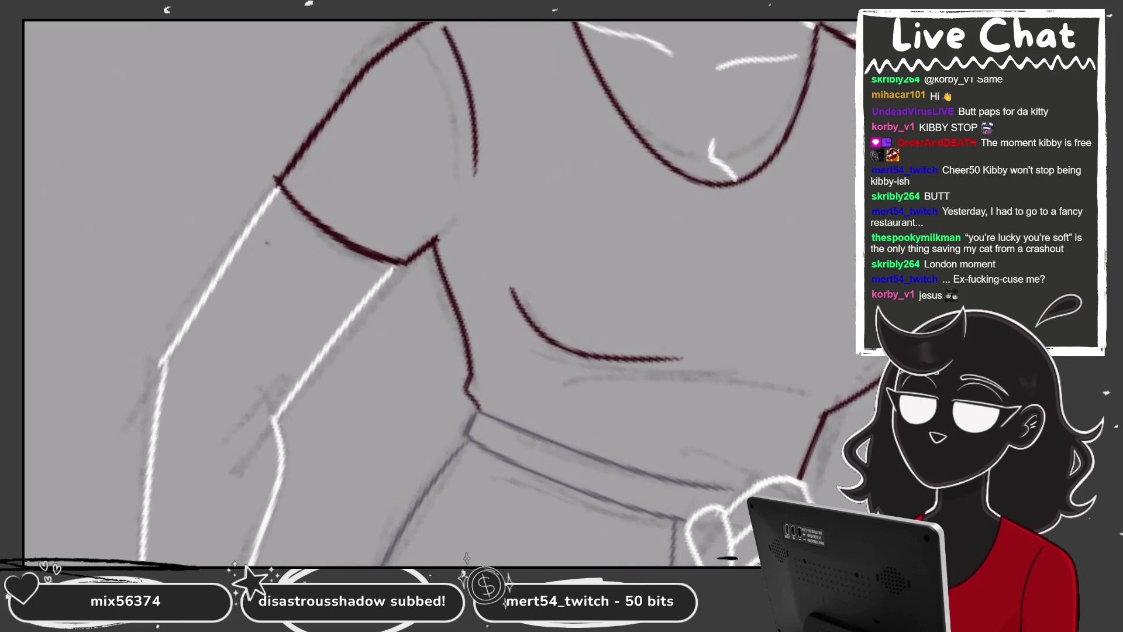
pyautogui.scroll(2, 319, 265)
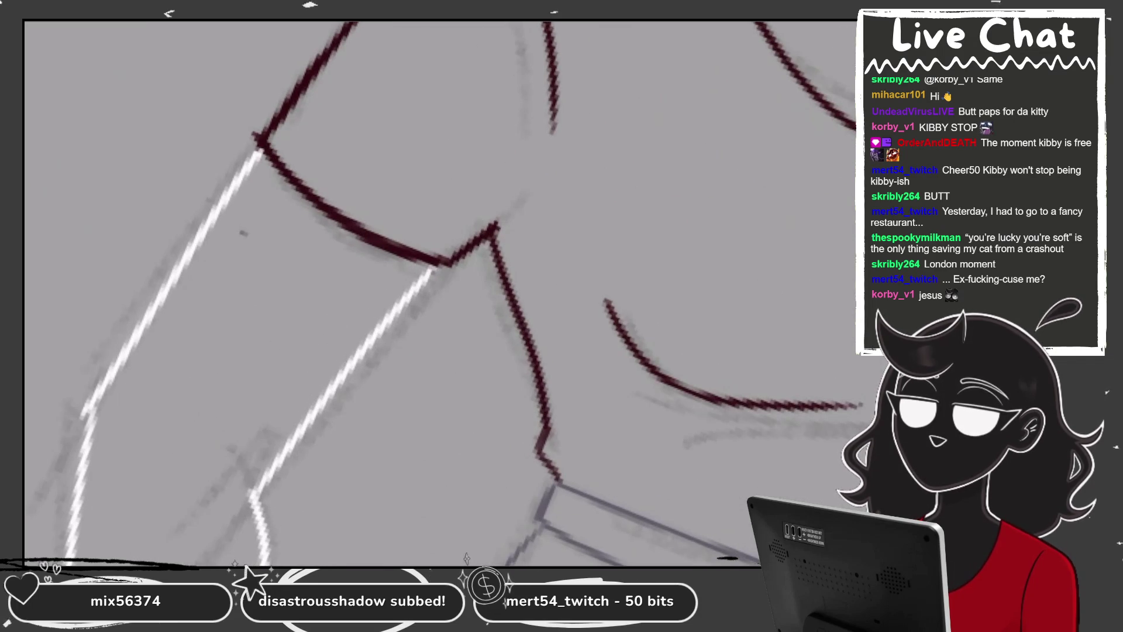
pyautogui.scroll(2, 380, 263)
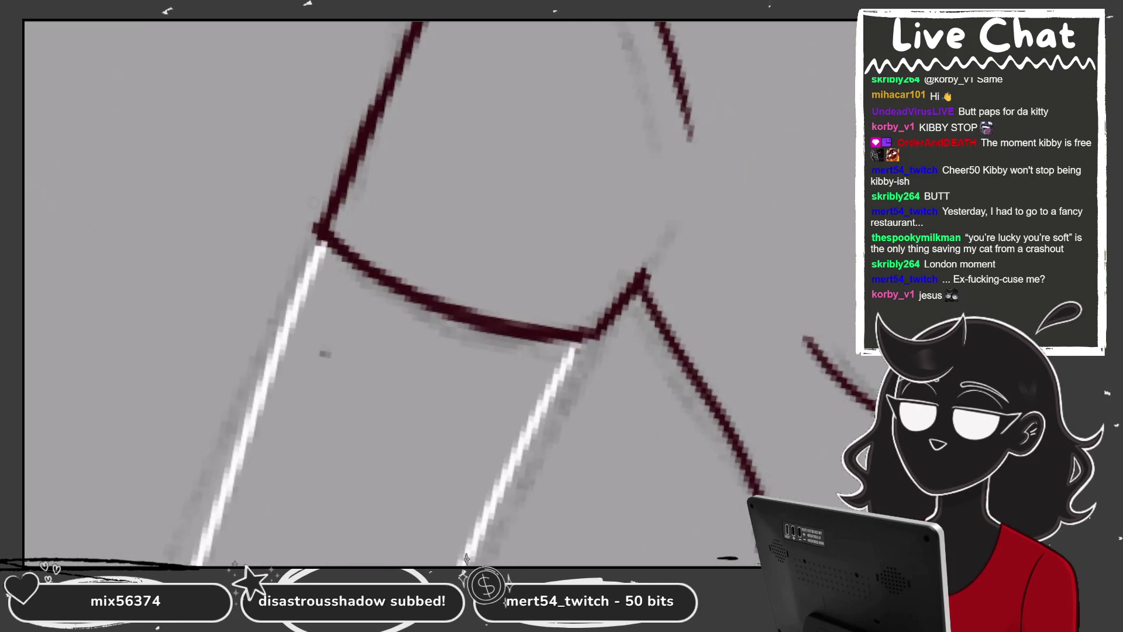
pyautogui.scroll(-2, 410, 263)
pyautogui.scroll(-3, 445, 292)
pyautogui.scroll(-1, 445, 292)
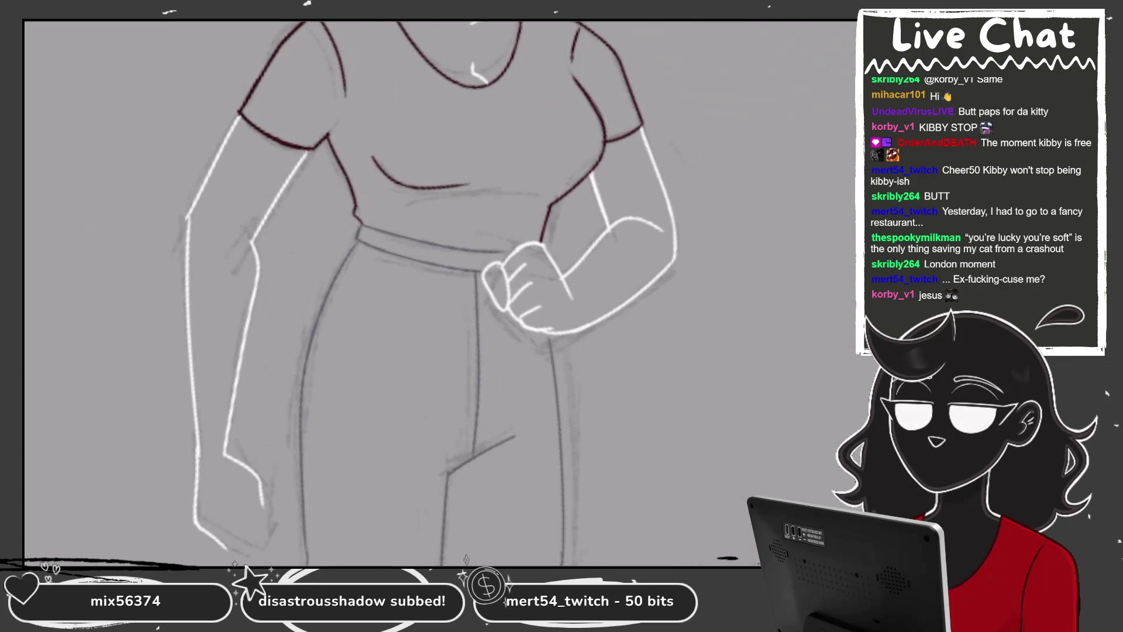
pyautogui.scroll(1, 596, 246)
pyautogui.scroll(-2, 410, 292)
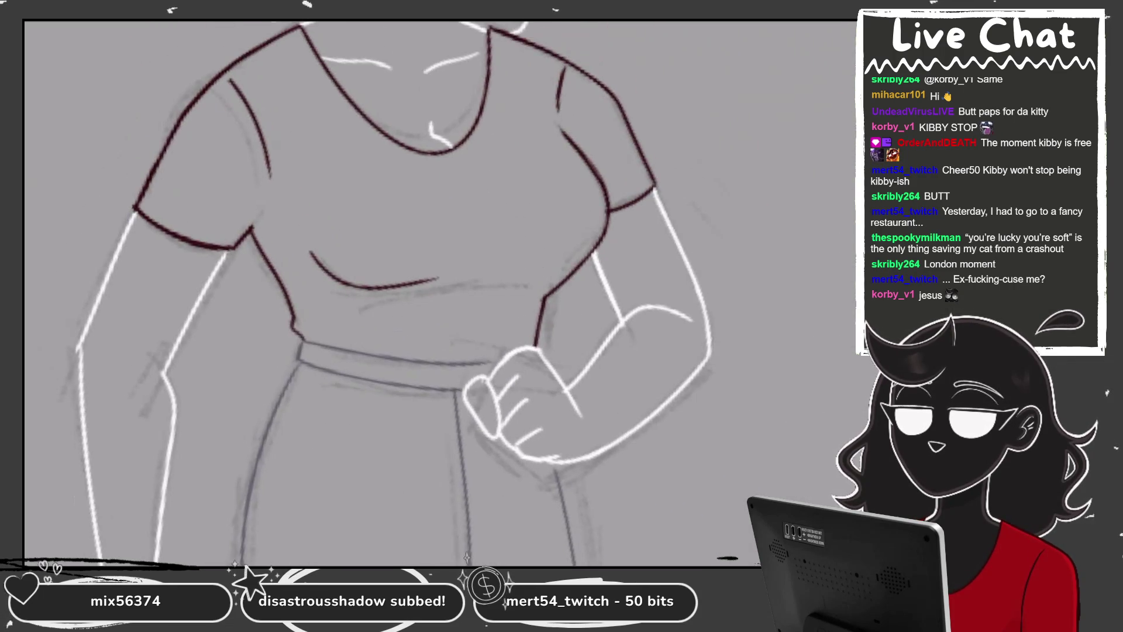
pyautogui.scroll(2, 410, 176)
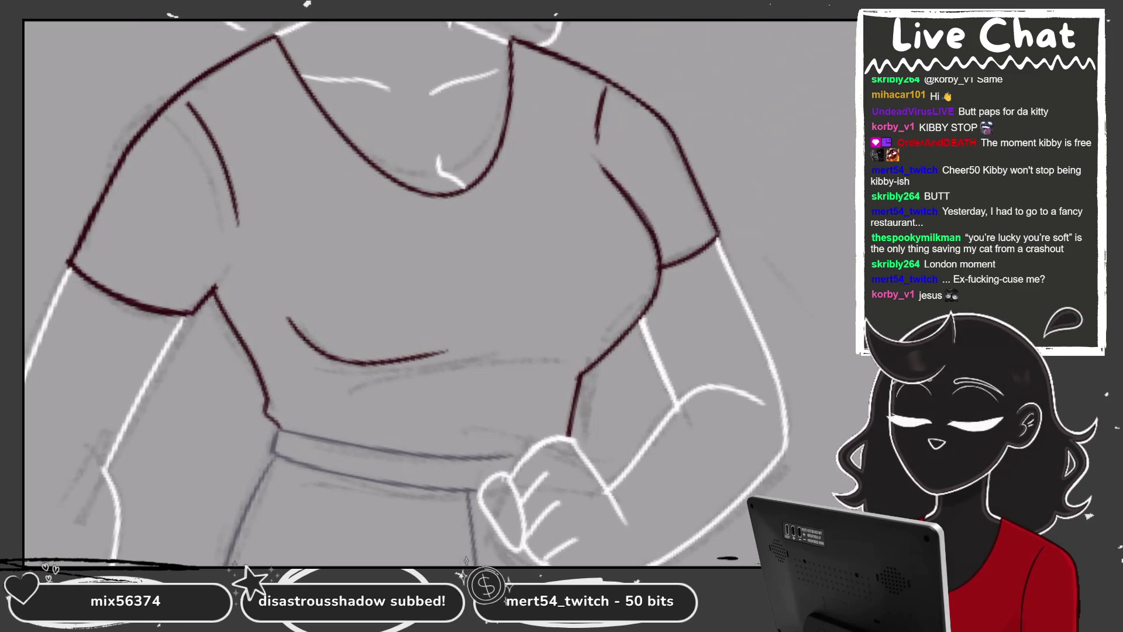
pyautogui.scroll(3, 439, 292)
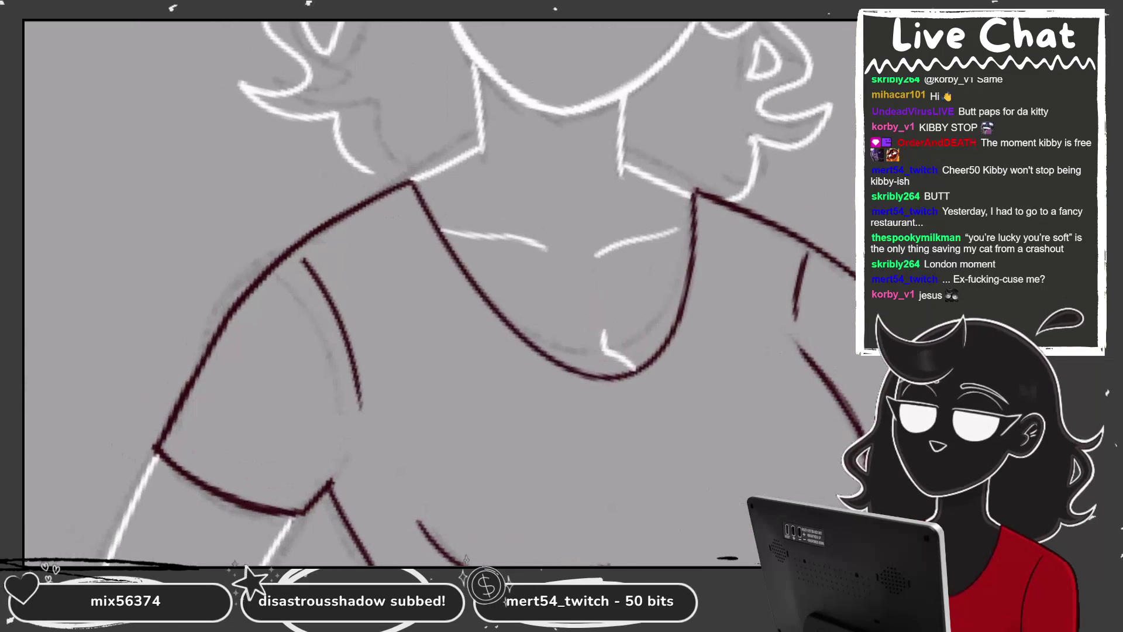
pyautogui.scroll(2, 440, 292)
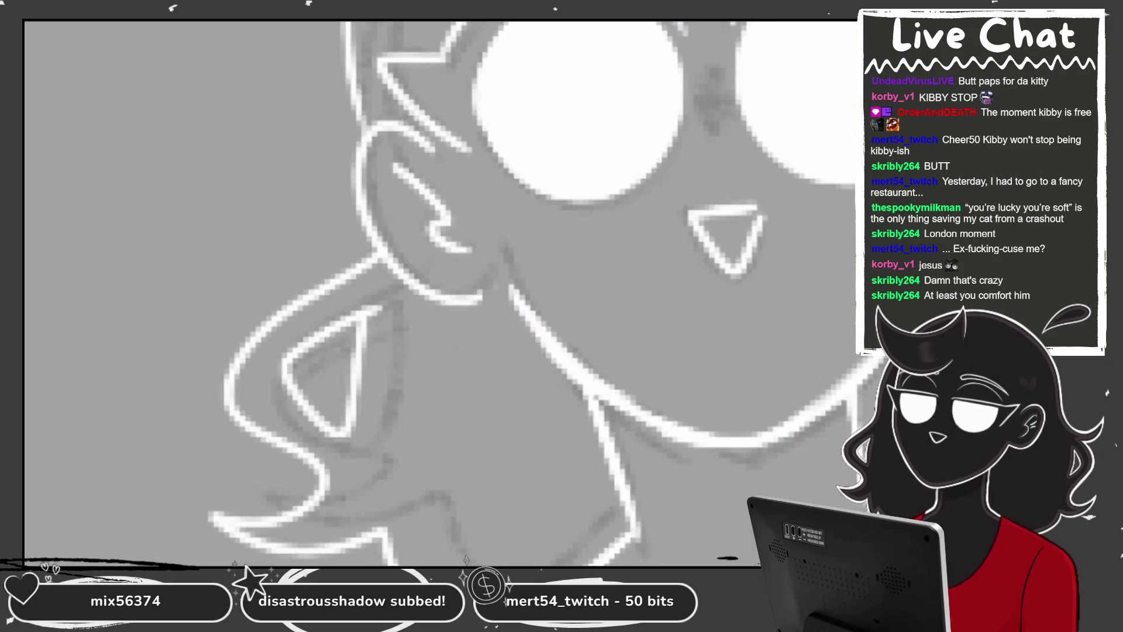
# Draw a long white hair strand beside the left-hand ear, falling past the neck
pyautogui.moveTo(467, 141); pyautogui.dragTo(485, 471)
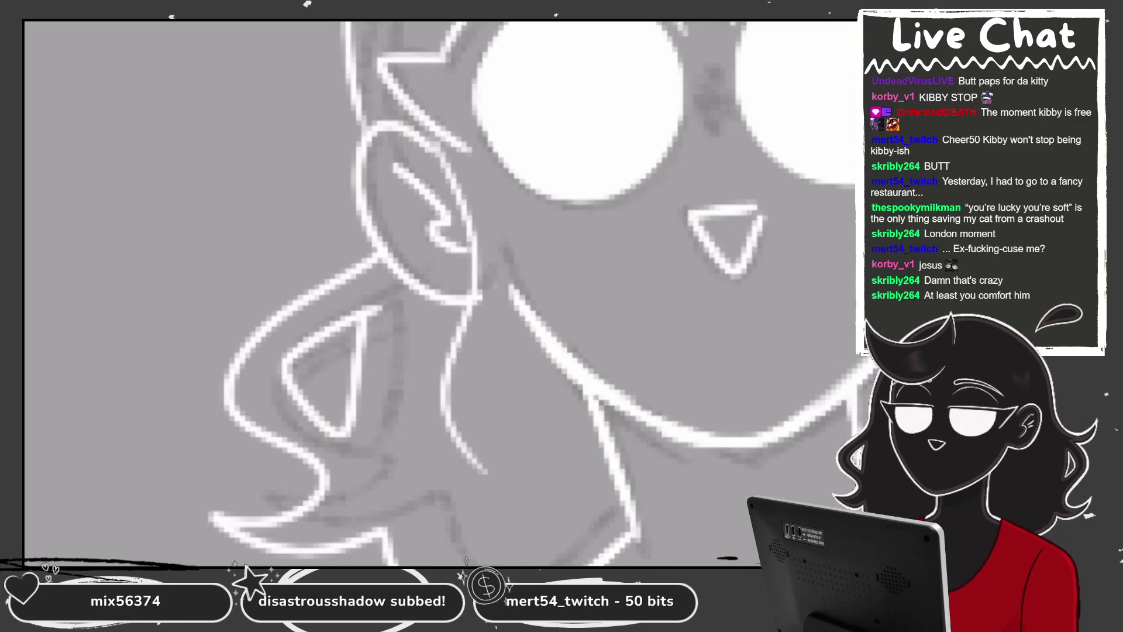
pyautogui.moveTo(471, 169); pyautogui.dragTo(456, 450)
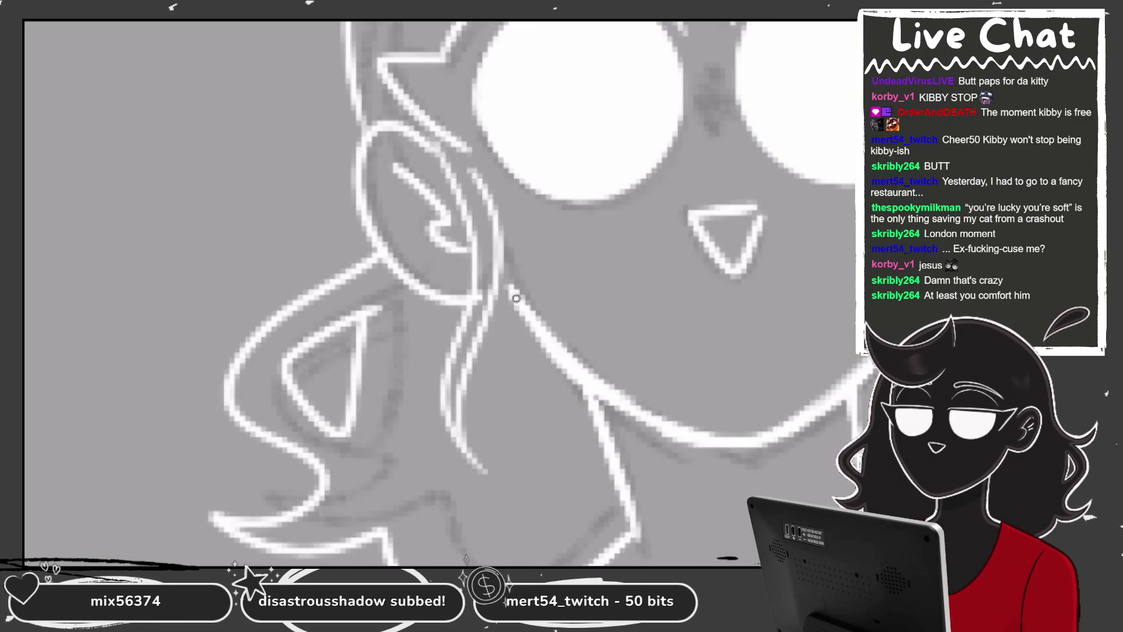
pyautogui.scroll(-3, 516, 298)
pyautogui.scroll(2, 516, 299)
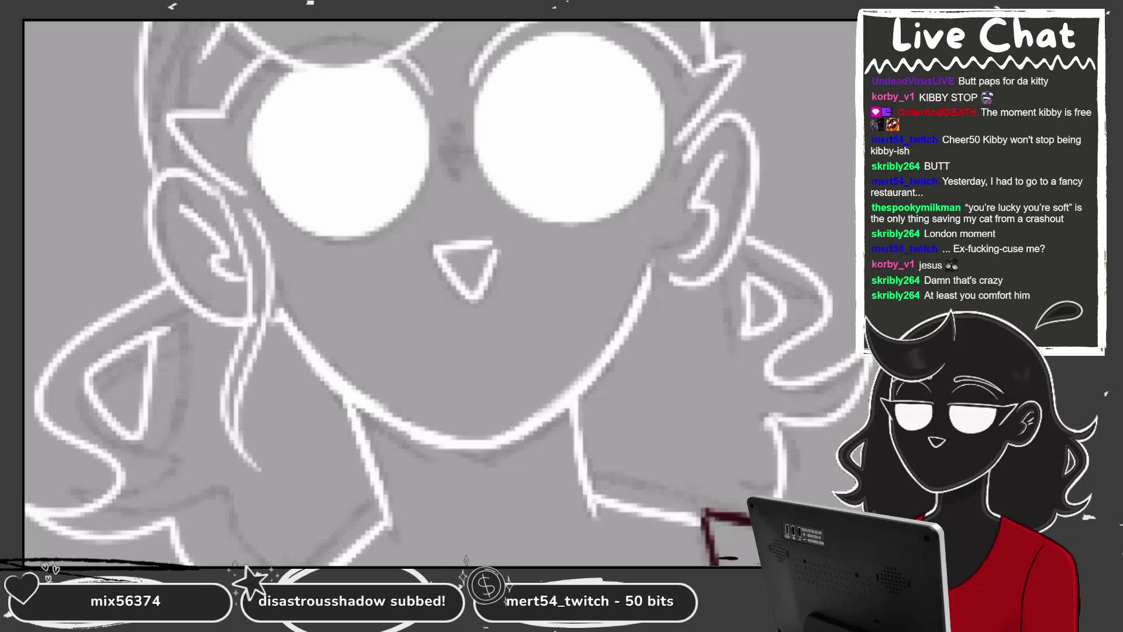
# Add white hair strands below the right-hand ear, undoing stray and over-long attempts
pyautogui.moveTo(679, 154); pyautogui.dragTo(649, 290)
pyautogui.hotkey('ctrl', 'z')
pyautogui.moveTo(682, 143); pyautogui.dragTo(626, 393)
pyautogui.hotkey('ctrl', 'z')
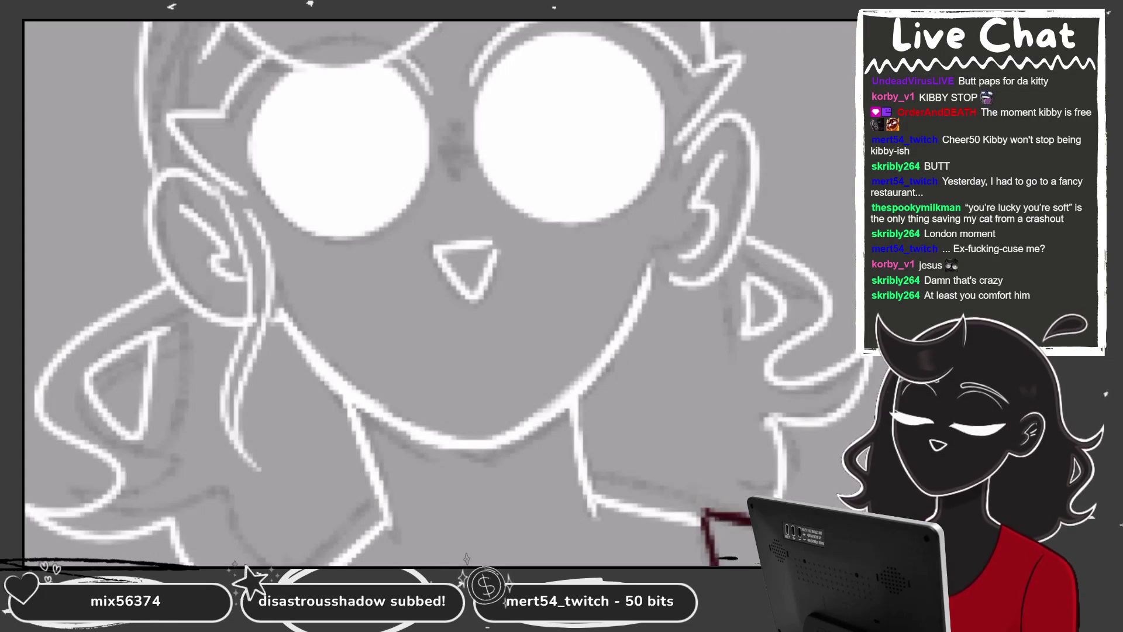
pyautogui.moveTo(678, 147); pyautogui.dragTo(702, 491)
pyautogui.hotkey('ctrl', 'z')
pyautogui.moveTo(685, 143)
pyautogui.mouseDown()
pyautogui.moveTo(661, 337)
pyautogui.moveTo(690, 433)
pyautogui.mouseUp()
pyautogui.moveTo(687, 150)
pyautogui.mouseDown()
pyautogui.moveTo(678, 237)
pyautogui.moveTo(694, 430)
pyautogui.mouseUp()
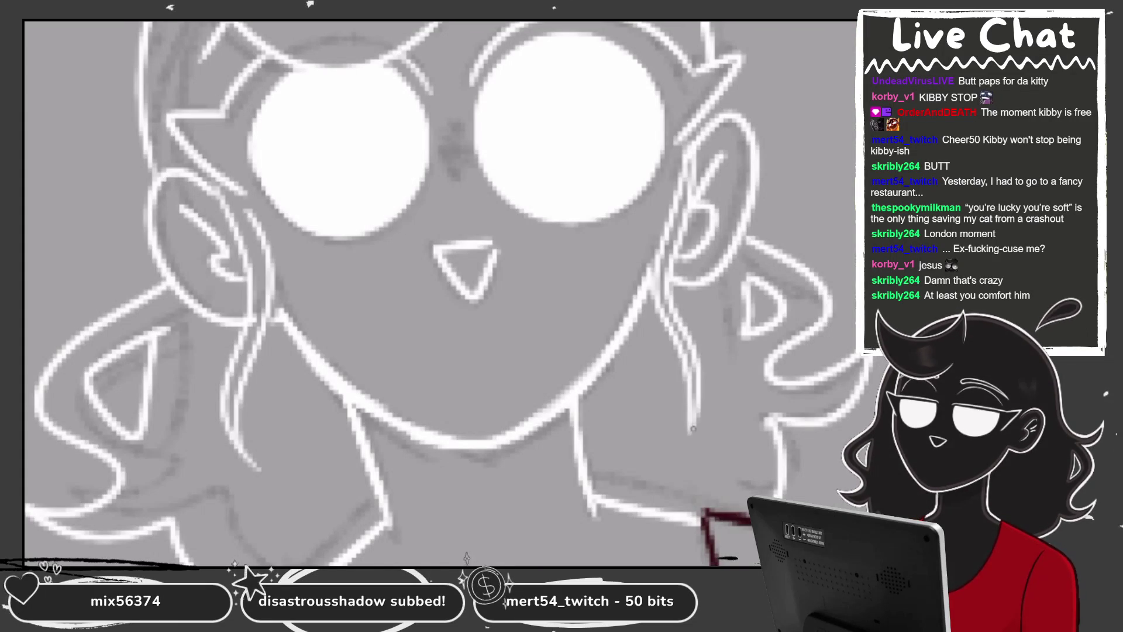
# Zoom out to see the whole figure
pyautogui.scroll(-3, 446, 292)
pyautogui.scroll(-2, 445, 293)
pyautogui.scroll(-2, 445, 292)
pyautogui.scroll(-2, 444, 293)
pyautogui.scroll(-1, 562, 263)
pyautogui.scroll(-2, 561, 264)
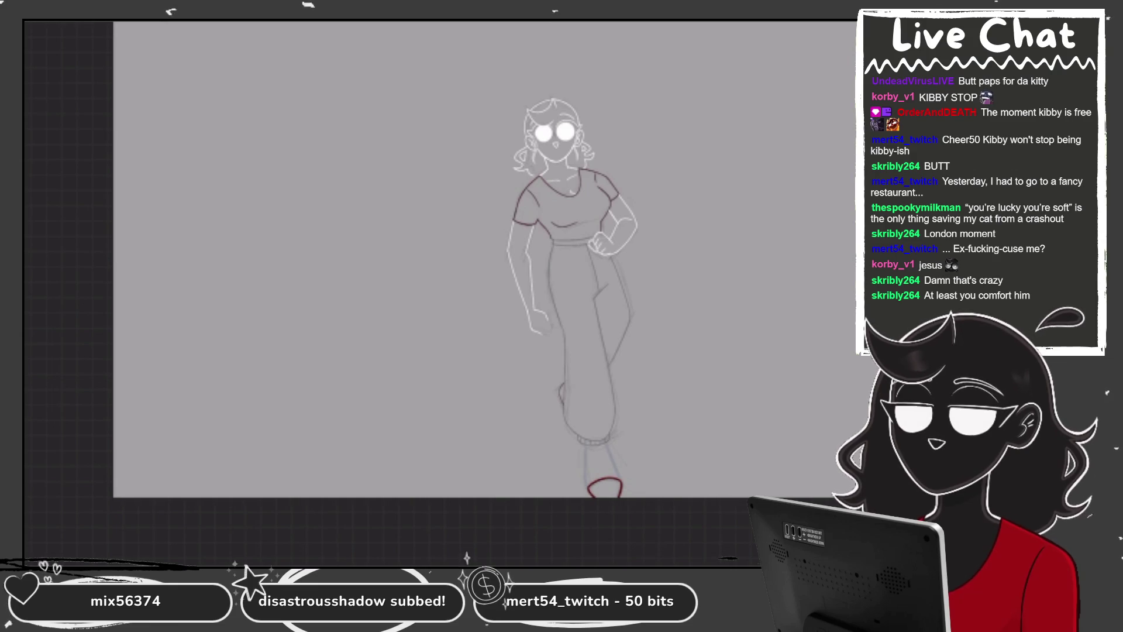
# Navigate to the glasses-wearing figure's pencil sketch and select Layer 49
pyautogui.scroll(-2, 485, 263)
pyautogui.scroll(4, 485, 264)
pyautogui.scroll(1, 527, 234)
pyautogui.scroll(2, 526, 234)
pyautogui.scroll(-1, 526, 234)
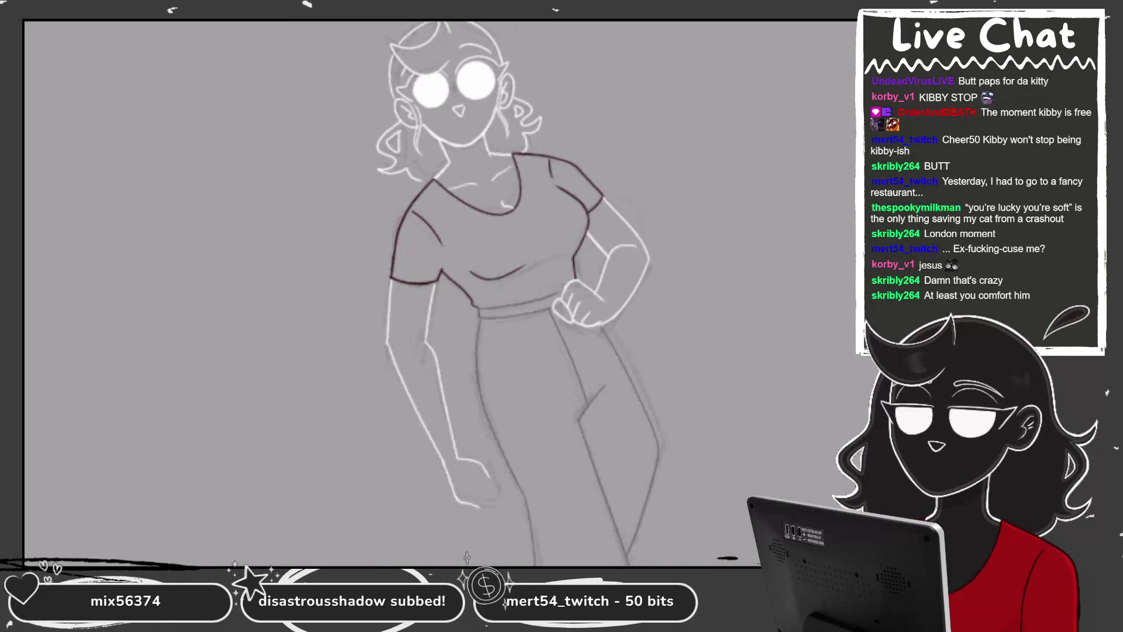
pyautogui.scroll(-1, 439, 293)
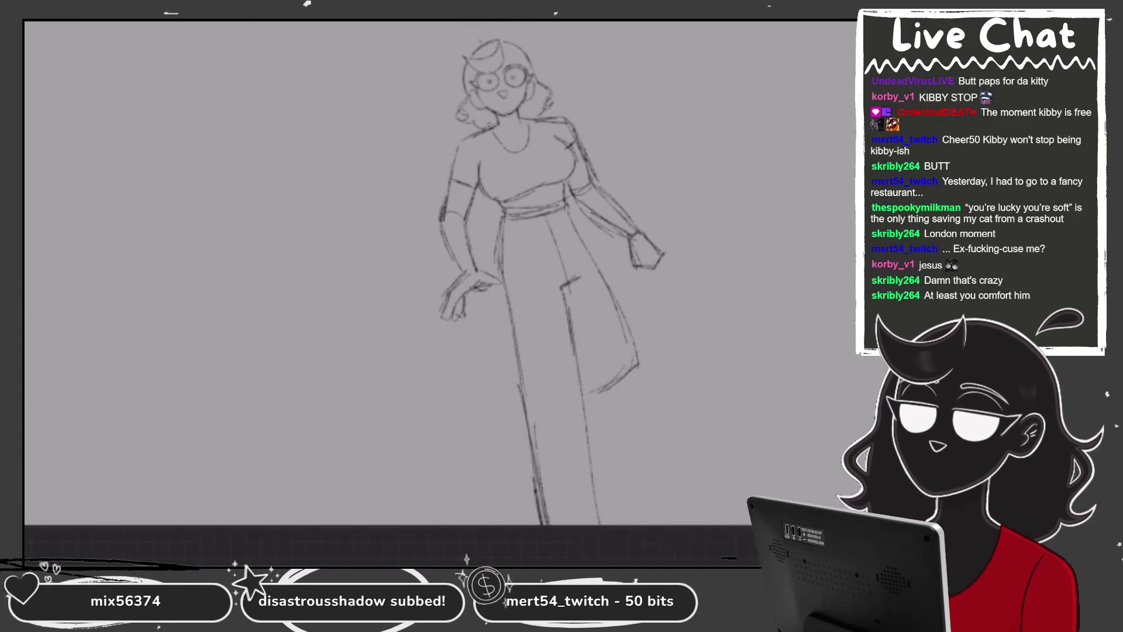
pyautogui.scroll(-2, 439, 292)
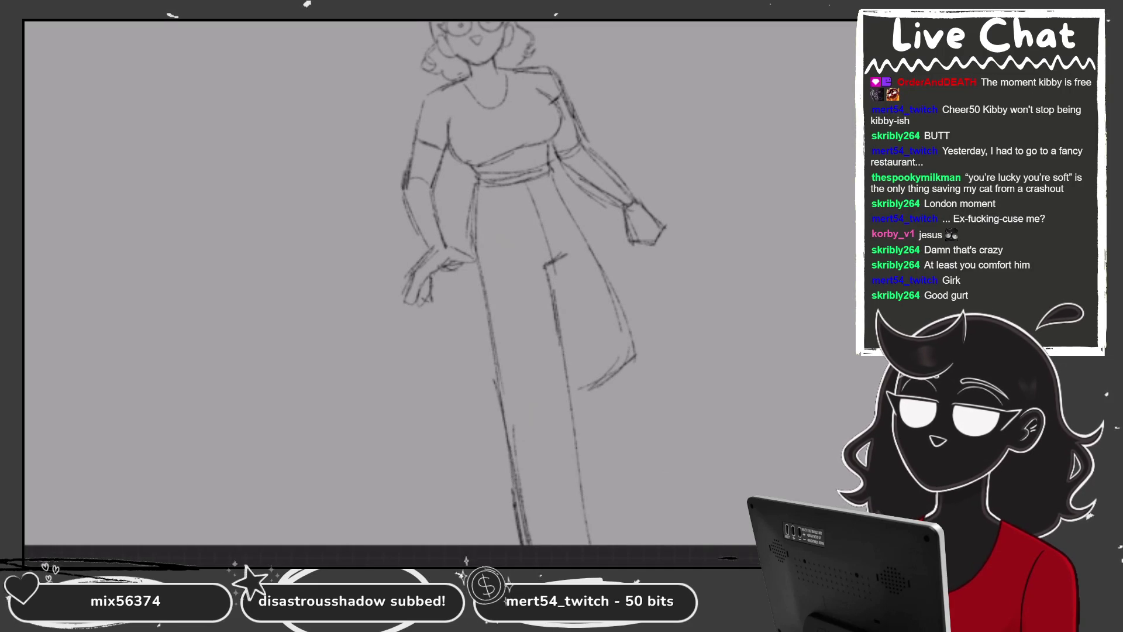
pyautogui.click(761, 398)
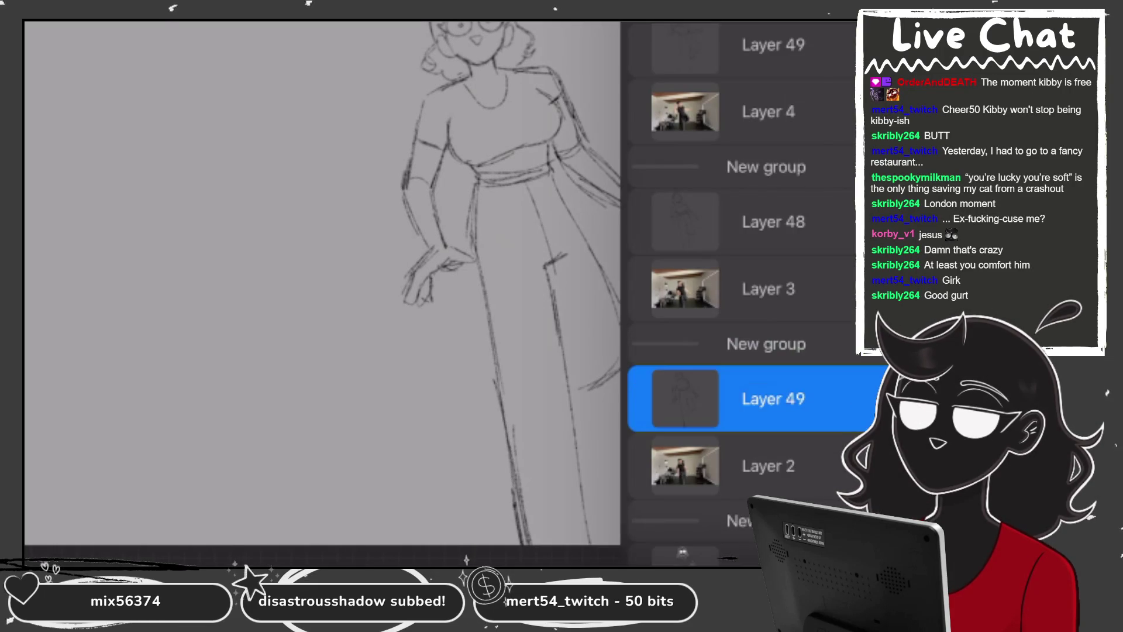
# Set the brush colour to white from History and centre the view on the face
pyautogui.click(842, 26)
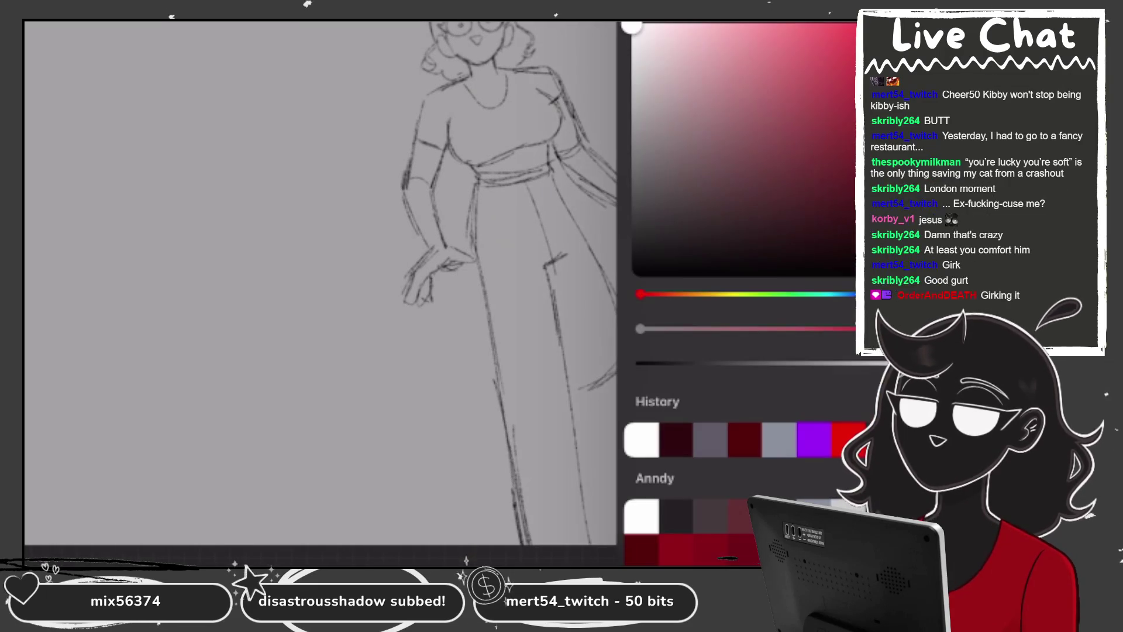
pyautogui.click(526, 292)
pyautogui.scroll(5, 445, 293)
pyautogui.click(843, 26)
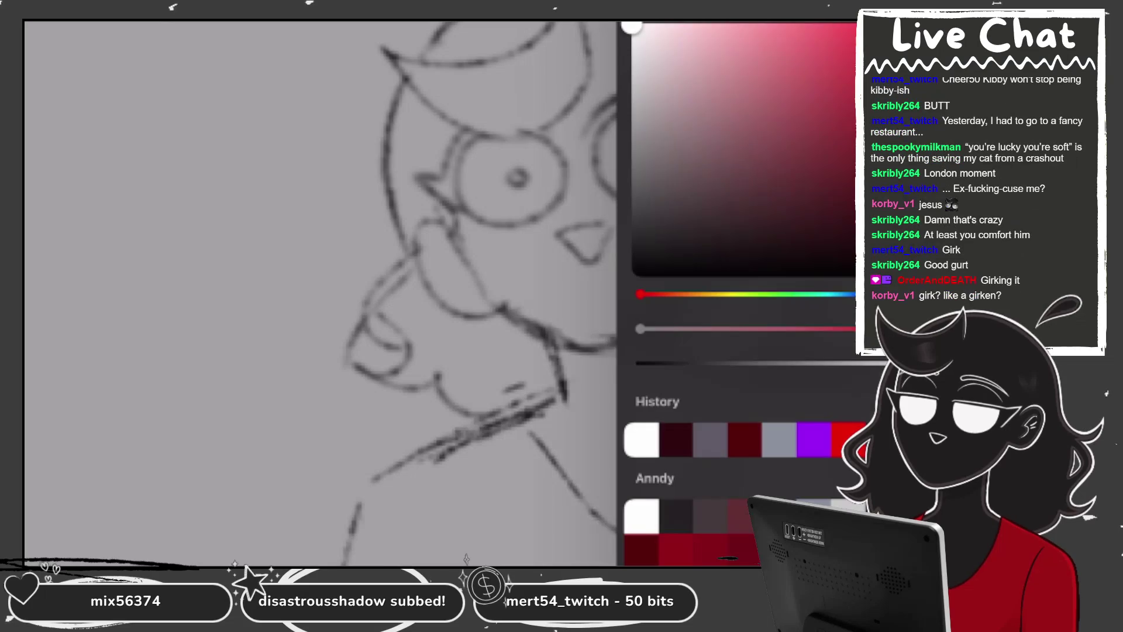
pyautogui.moveTo(514, 175); pyautogui.dragTo(481, 230)
pyautogui.click(842, 27)
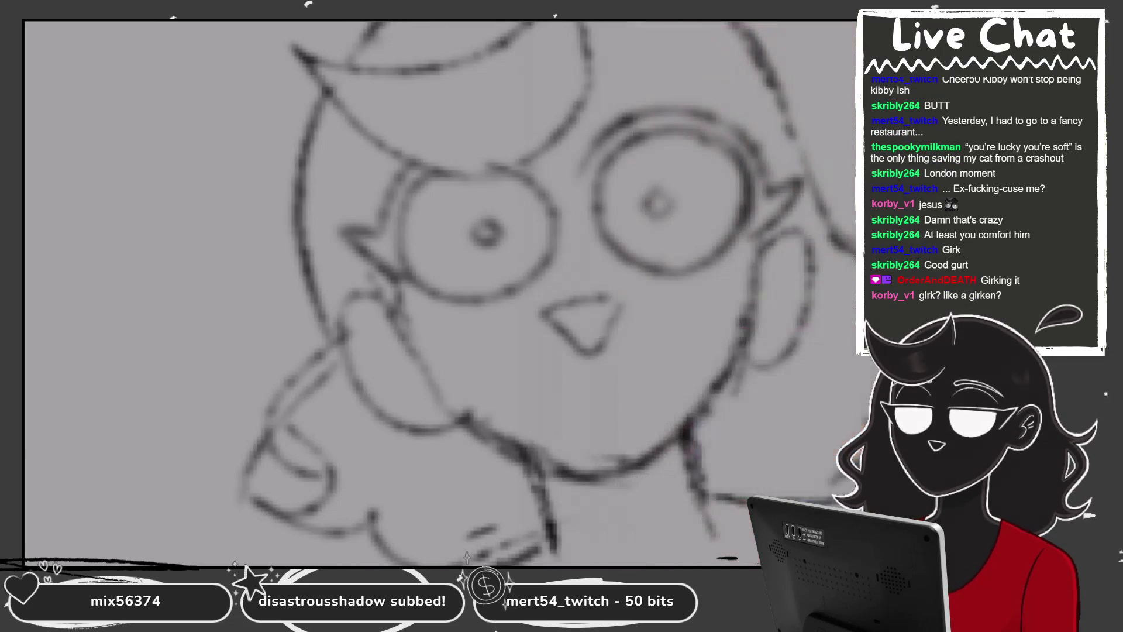
# Draw a QuickShape circle around the left lens and narrow it slightly
pyautogui.moveTo(438, 168); pyautogui.dragTo(518, 161)
pyautogui.click(419, 24)
pyautogui.moveTo(567, 233); pyautogui.dragTo(559, 235)
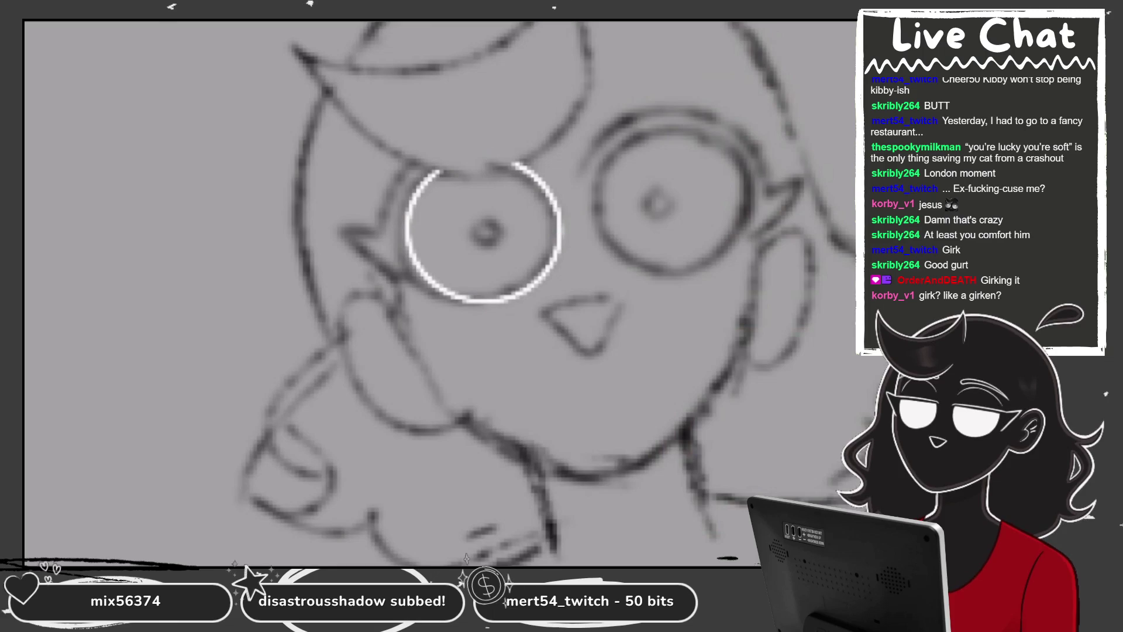
# Outline the crescent-shaped fringe above the lens in white
pyautogui.scroll(2, 486, 235)
pyautogui.scroll(2, 485, 234)
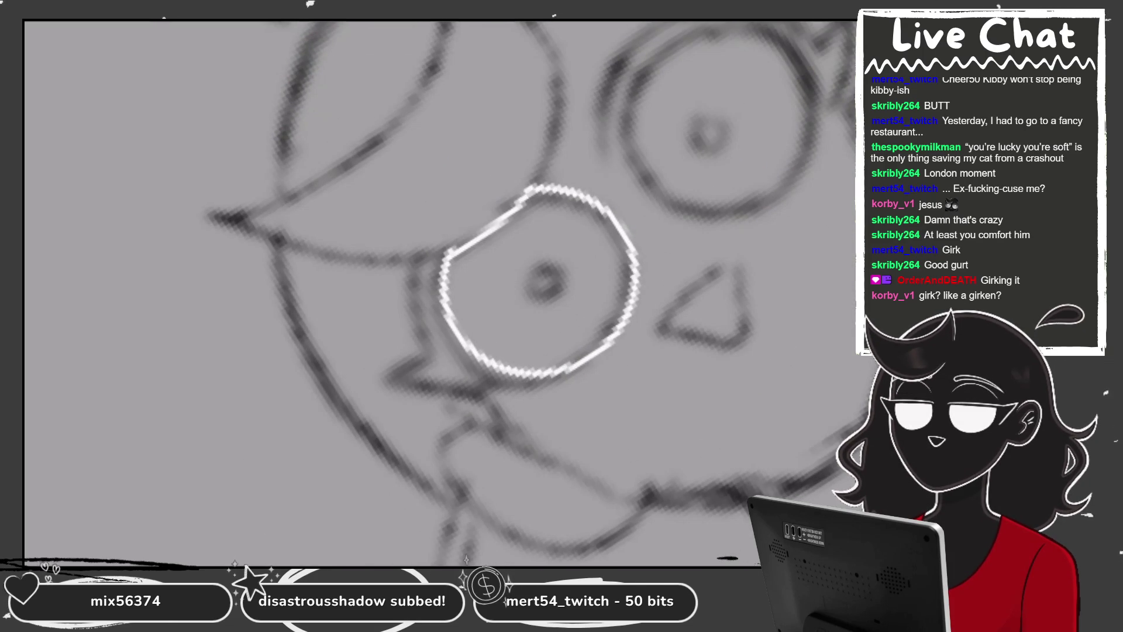
pyautogui.scroll(-2, 537, 294)
pyautogui.scroll(-1, 536, 294)
pyautogui.scroll(2, 586, 385)
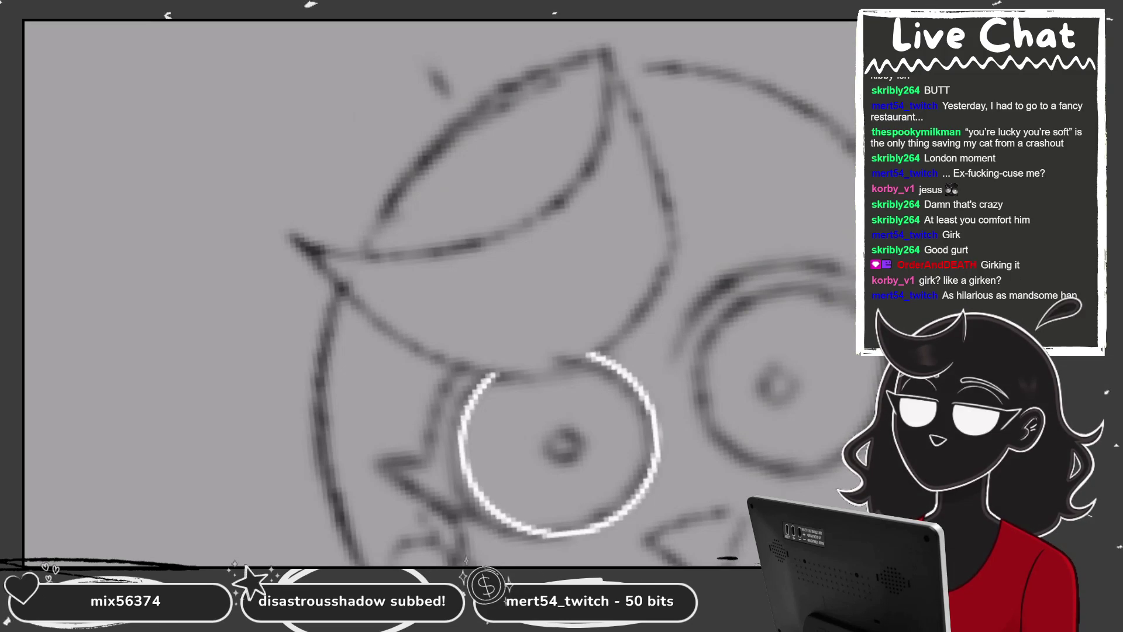
pyautogui.moveTo(661, 182); pyautogui.dragTo(649, 290)
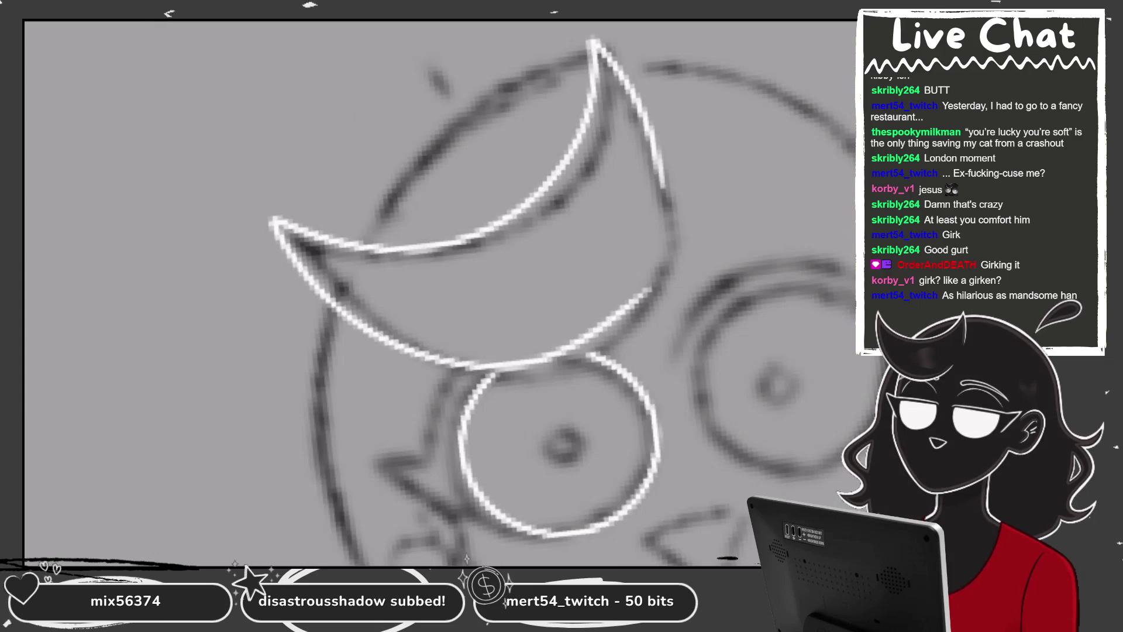
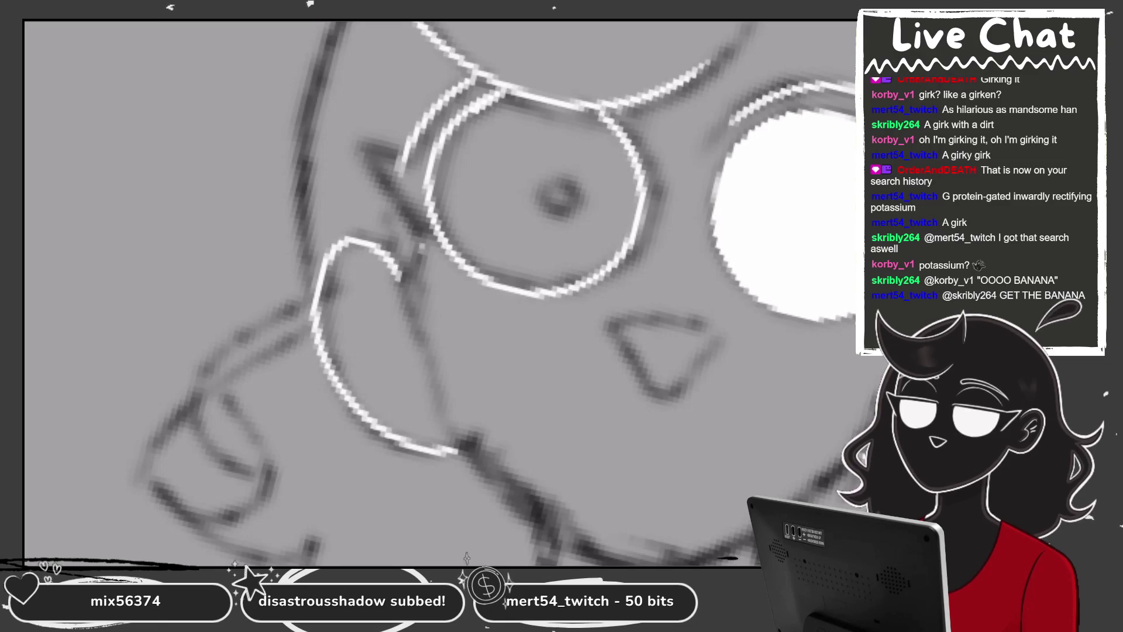
# Zoom in on the left eye and fill it solid white
pyautogui.moveTo(422, 273); pyautogui.dragTo(494, 269)
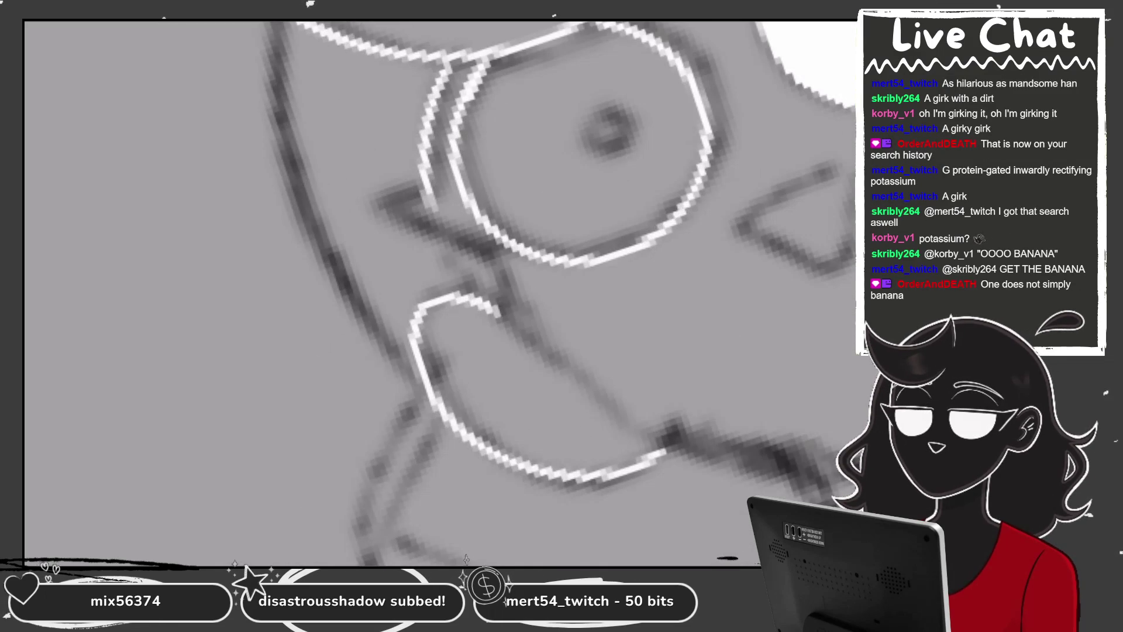
pyautogui.moveTo(426, 186); pyautogui.dragTo(488, 229)
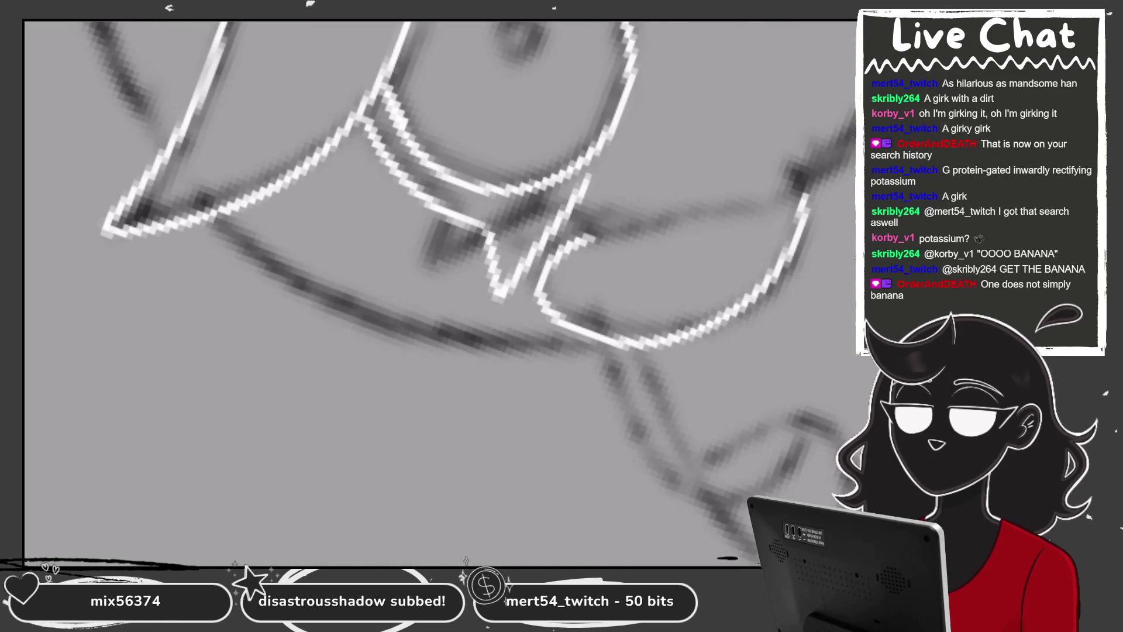
pyautogui.scroll(-5, 488, 228)
pyautogui.moveTo(488, 228); pyautogui.dragTo(435, 231)
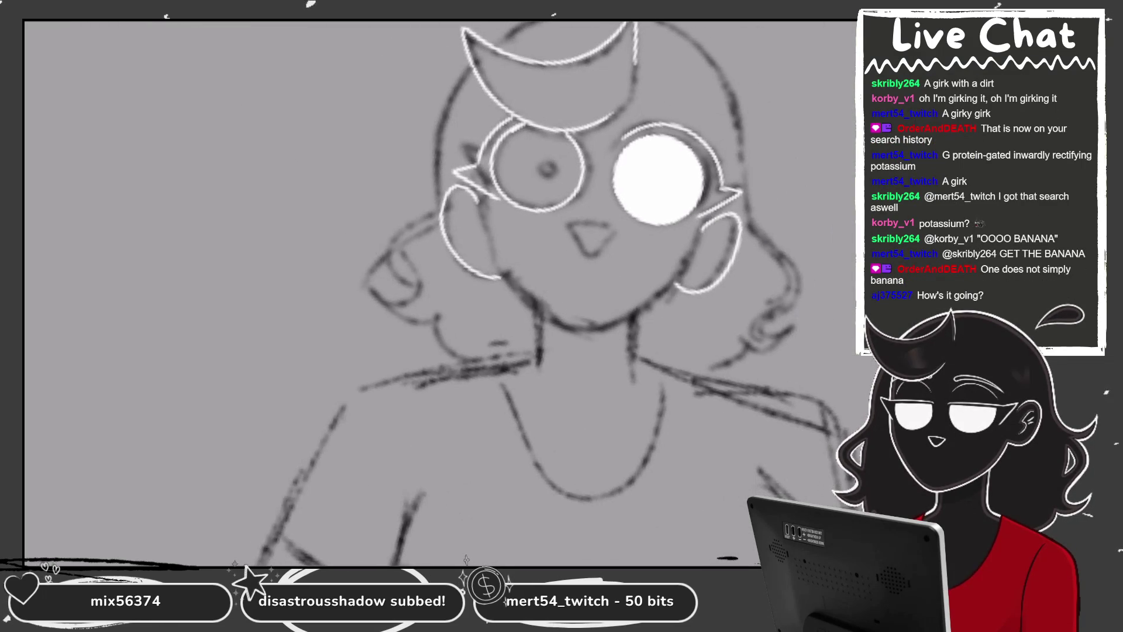
pyautogui.scroll(3, 462, 175)
pyautogui.click(462, 176)
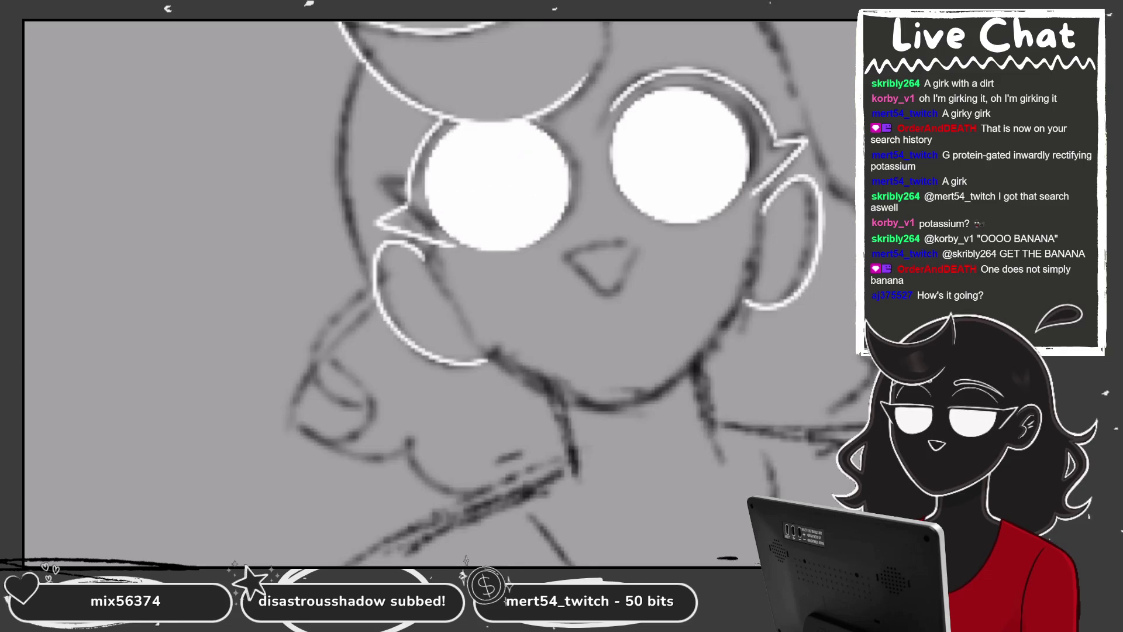
pyautogui.scroll(-3, 462, 175)
pyautogui.scroll(2, 625, 163)
pyautogui.scroll(2, 625, 162)
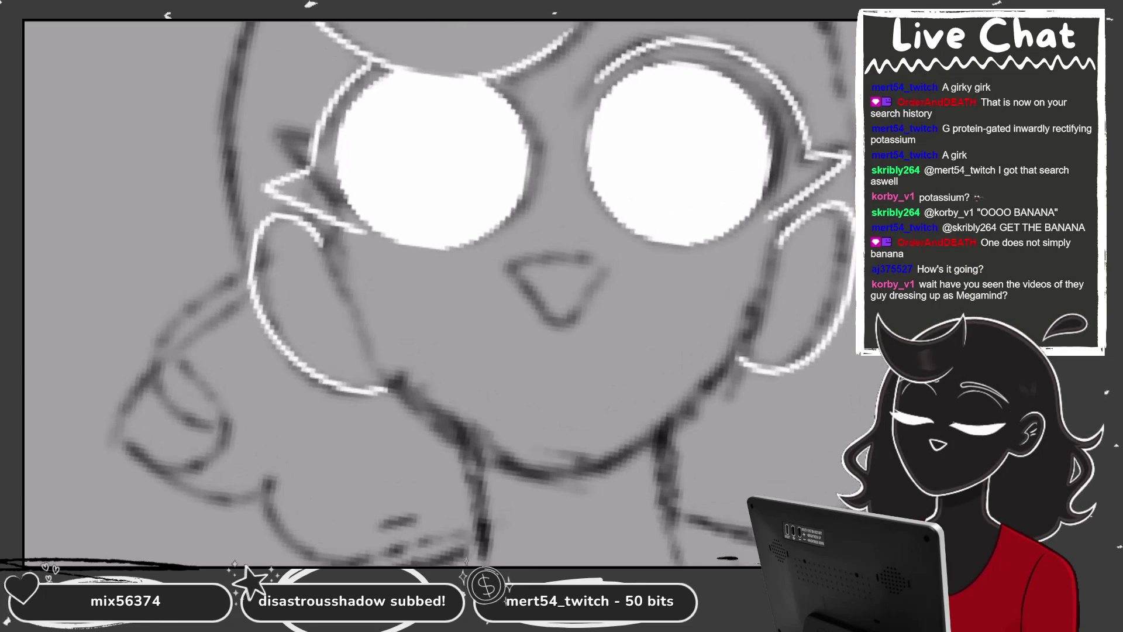
# Paint a dark mark, then grey shading over the left eye's white fill
pyautogui.moveTo(378, 89); pyautogui.dragTo(514, 126)
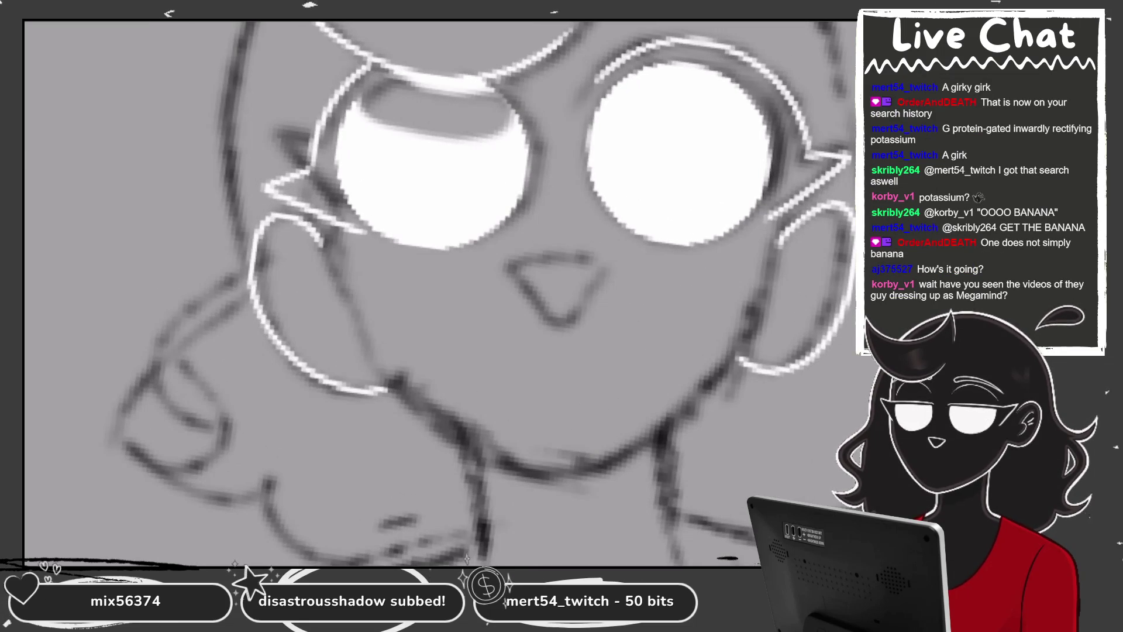
pyautogui.moveTo(409, 87)
pyautogui.mouseDown()
pyautogui.moveTo(515, 126)
pyautogui.moveTo(504, 180)
pyautogui.moveTo(468, 234)
pyautogui.mouseUp()
pyautogui.moveTo(374, 88)
pyautogui.mouseDown()
pyautogui.moveTo(358, 155)
pyautogui.moveTo(432, 246)
pyautogui.mouseUp()
pyautogui.moveTo(380, 129)
pyautogui.mouseDown()
pyautogui.moveTo(448, 153)
pyautogui.moveTo(462, 240)
pyautogui.mouseUp()
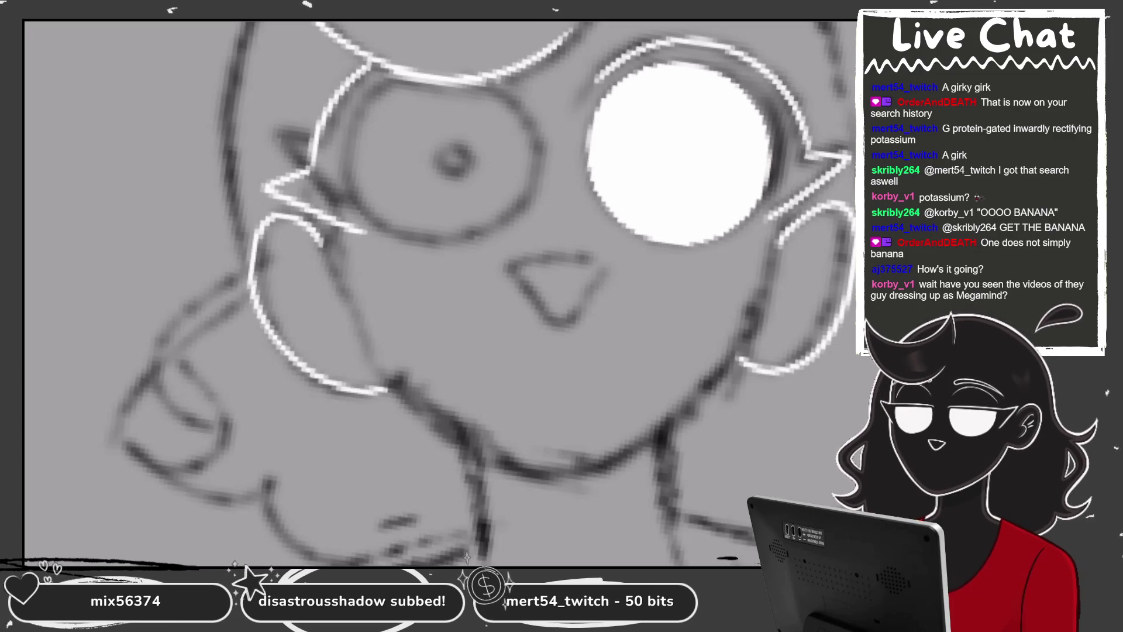
pyautogui.scroll(2, 380, 129)
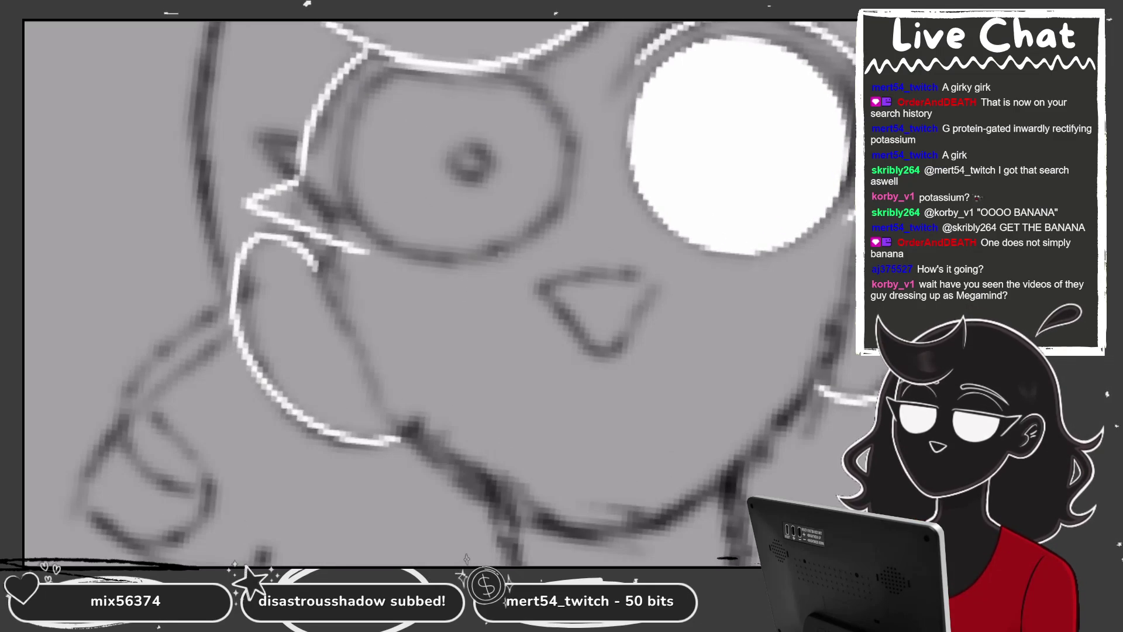
# Draw a white circle around the left eye, then shrink, raise and commit it
pyautogui.moveTo(419, 68)
pyautogui.mouseDown()
pyautogui.moveTo(456, 274)
pyautogui.moveTo(530, 71)
pyautogui.moveTo(456, 272)
pyautogui.mouseUp()
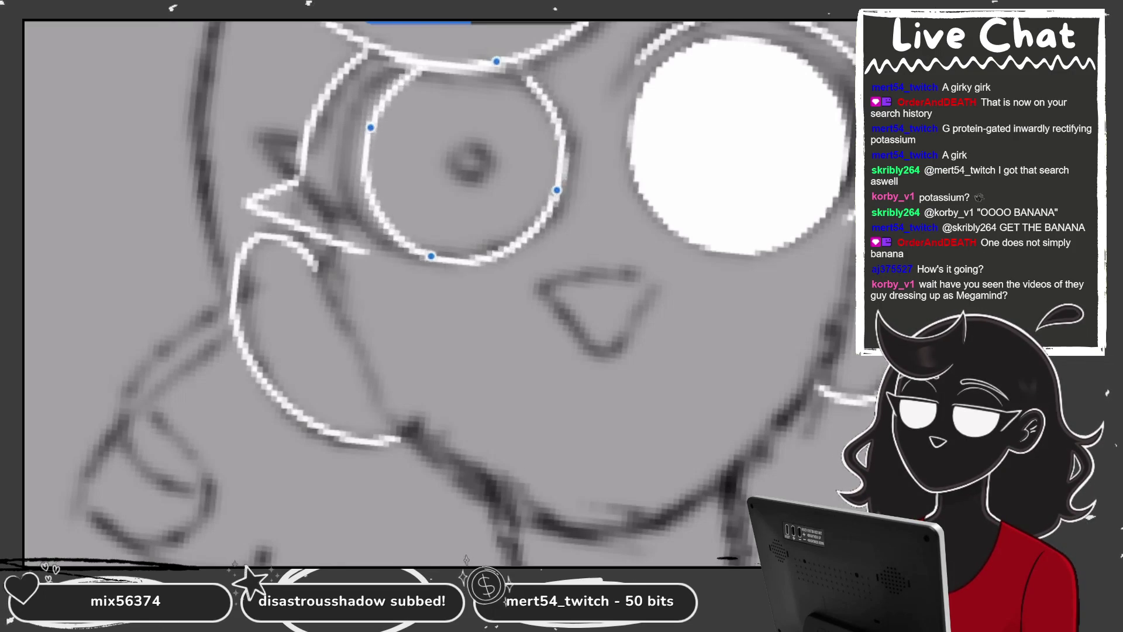
pyautogui.moveTo(433, 267); pyautogui.dragTo(435, 258)
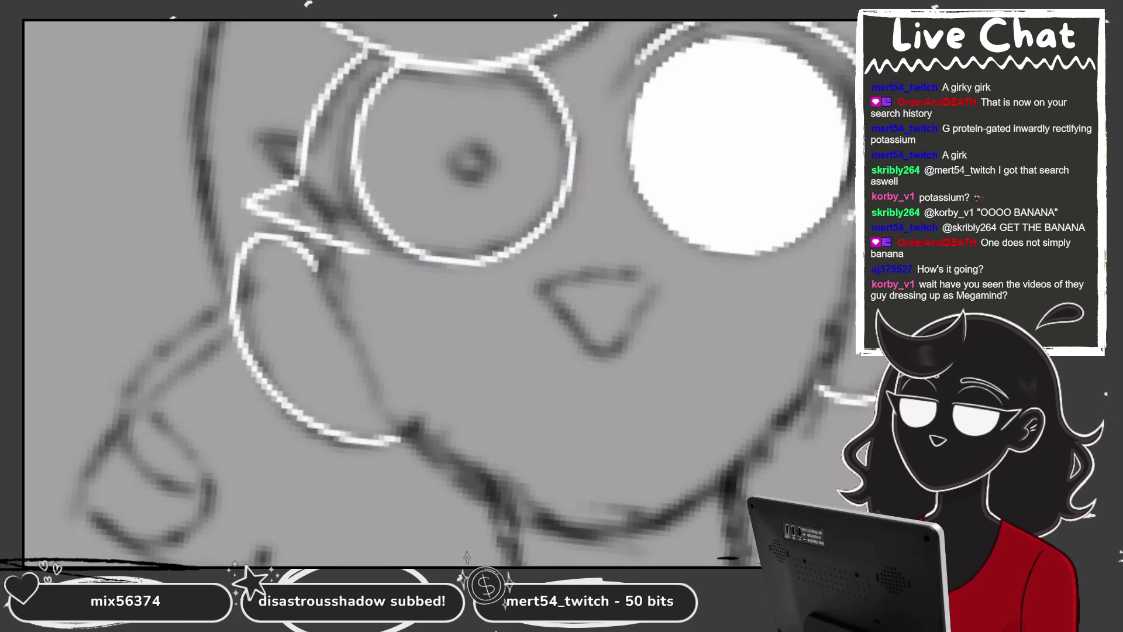
pyautogui.click(490, 176)
# Fill the left eye ring white with ColorDrop, then show Layer 47 in the Layers list
pyautogui.scroll(5, 448, 292)
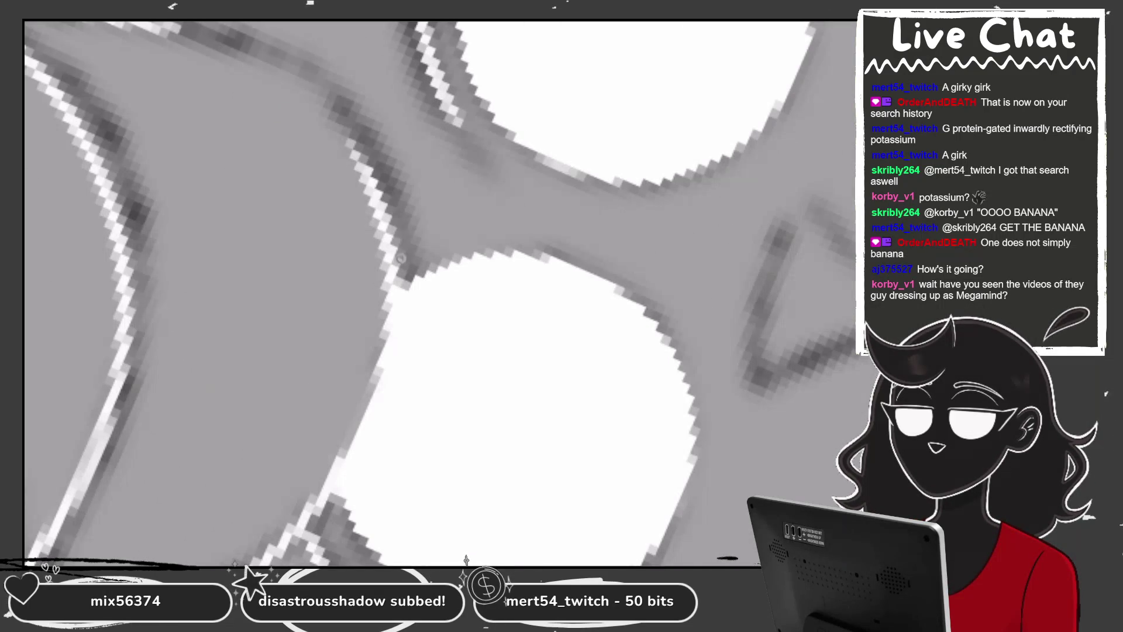
pyautogui.scroll(-5, 401, 258)
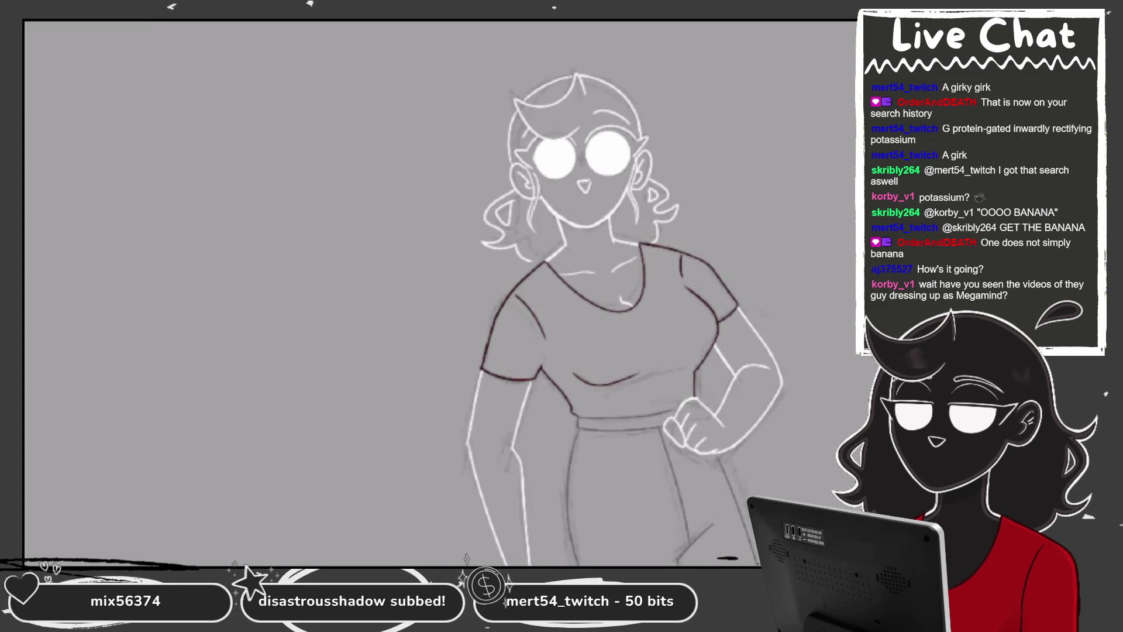
pyautogui.scroll(-2, 438, 292)
pyautogui.scroll(-1, 439, 293)
pyautogui.scroll(-1, 438, 292)
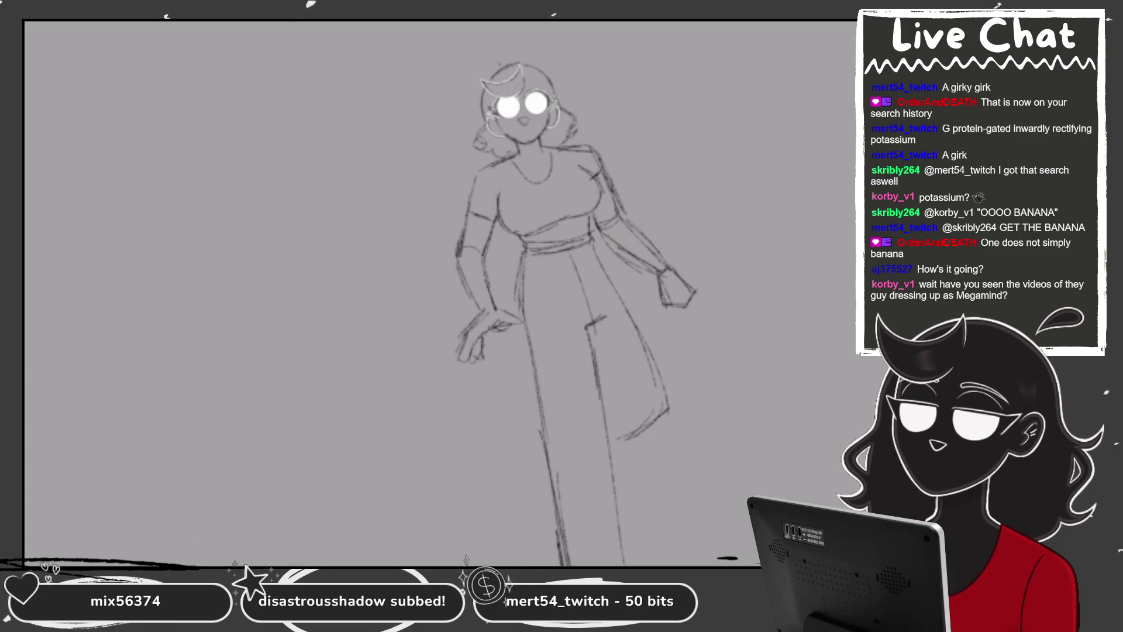
pyautogui.scroll(2, 459, 173)
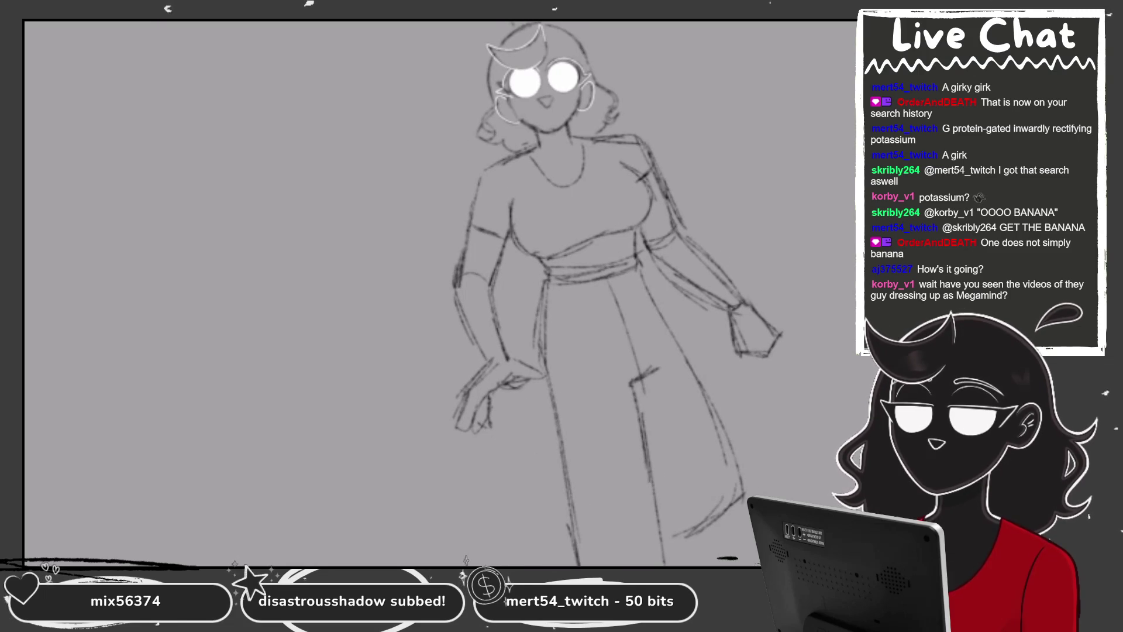
pyautogui.scroll(2, 573, 240)
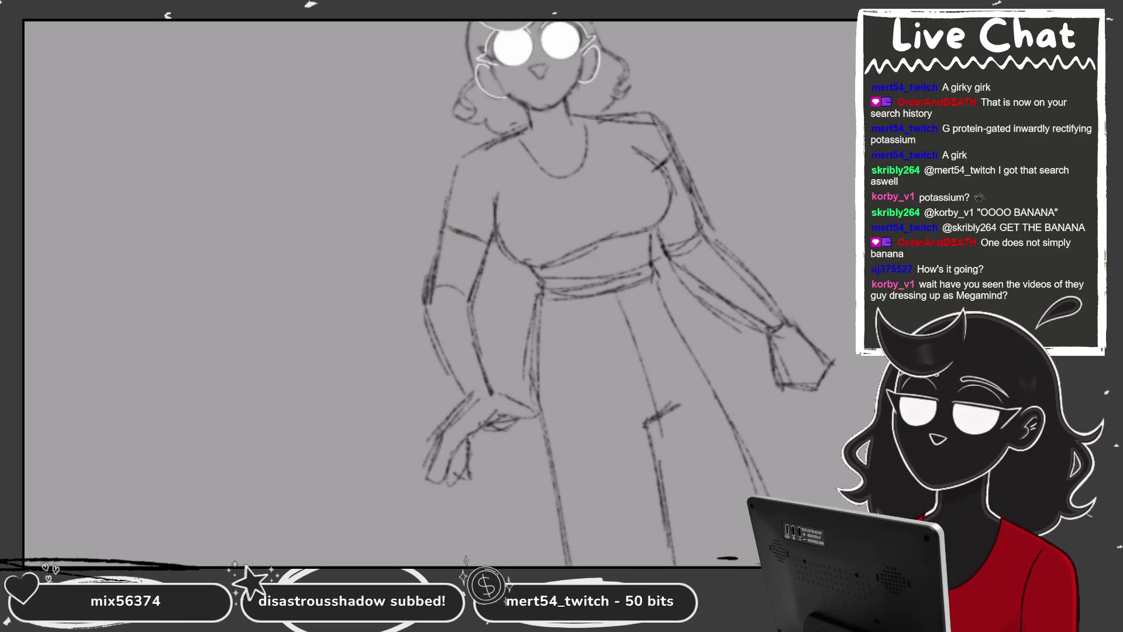
pyautogui.scroll(1, 436, 35)
pyautogui.scroll(1, 436, 35)
pyautogui.scroll(2, 596, 24)
pyautogui.scroll(2, 596, 23)
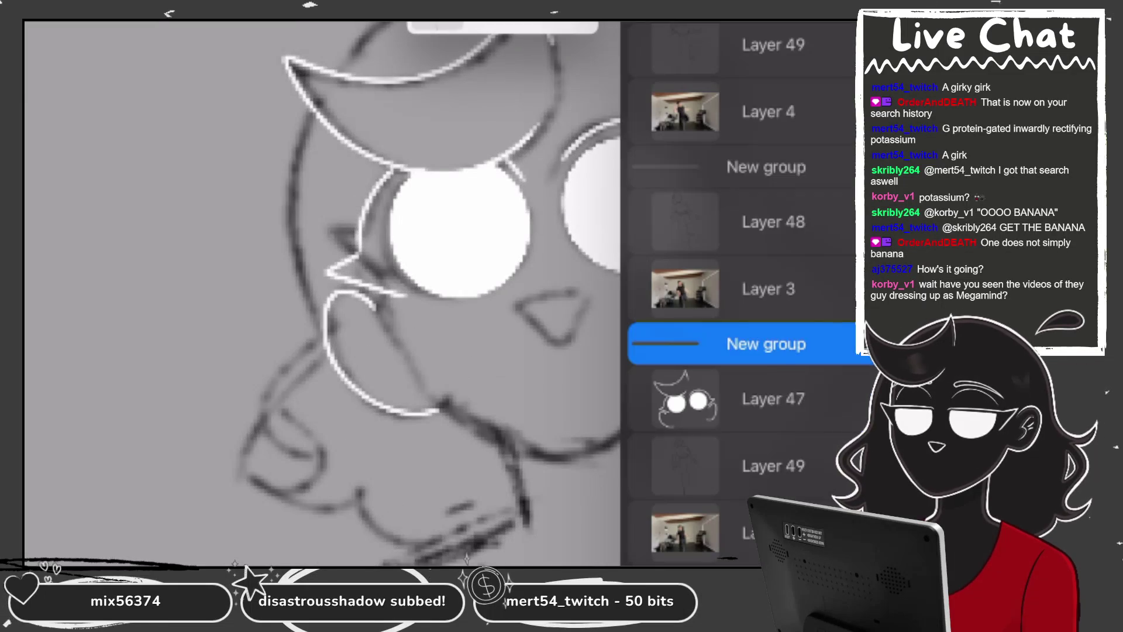
# Ink white lines along the face's left edge and a curly hair stroke, undoing a stray cheek stroke
pyautogui.moveTo(313, 106)
pyautogui.mouseDown()
pyautogui.moveTo(309, 344)
pyautogui.moveTo(350, 477)
pyautogui.mouseUp()
pyautogui.moveTo(410, 351); pyautogui.dragTo(474, 240)
pyautogui.hotkey('ctrl', 'z')
pyautogui.moveTo(380, 225)
pyautogui.mouseDown()
pyautogui.moveTo(319, 290)
pyautogui.moveTo(403, 404)
pyautogui.moveTo(500, 436)
pyautogui.mouseUp()
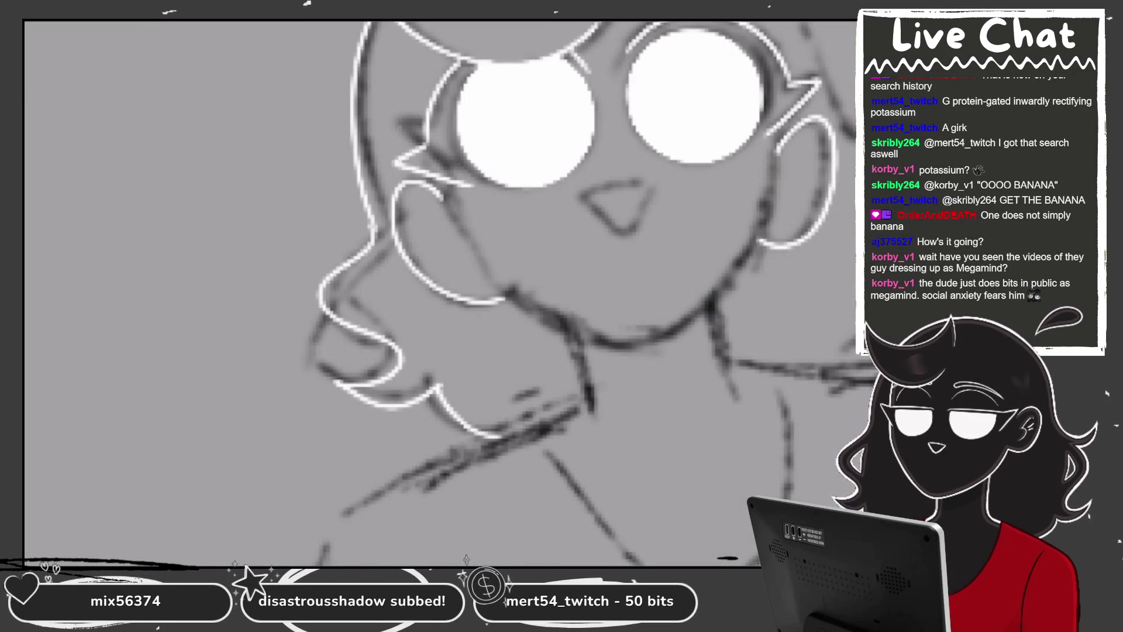
pyautogui.scroll(-5, 444, 292)
pyautogui.scroll(5, 444, 292)
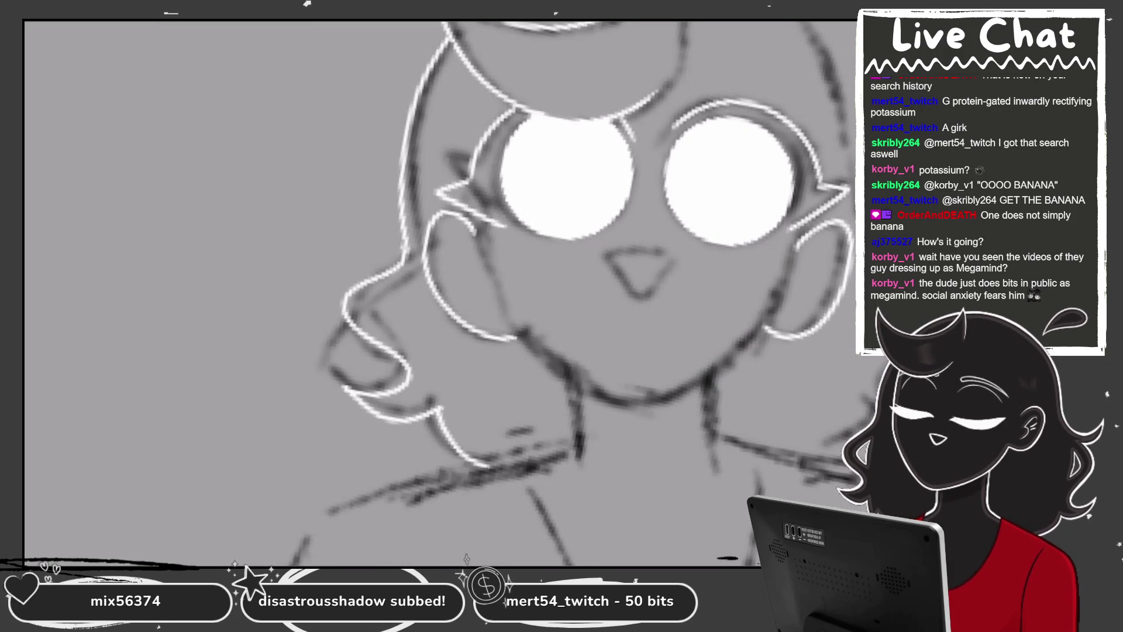
pyautogui.scroll(2, 444, 293)
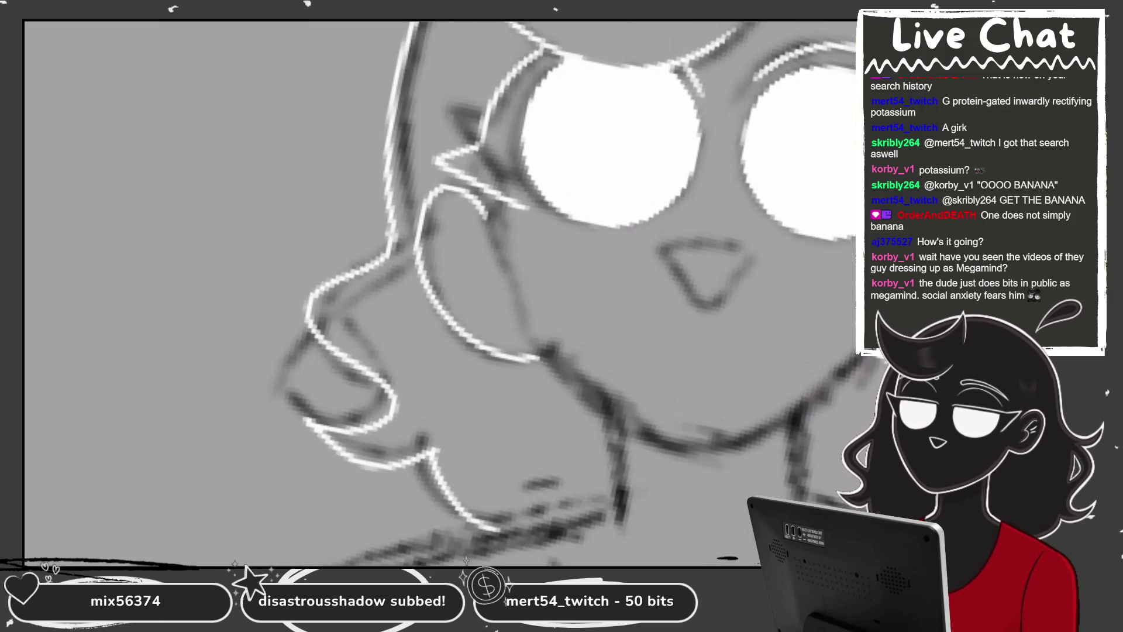
# Add a small white triangle beside the cheek and a zigzag hair curl below it
pyautogui.moveTo(375, 289); pyautogui.dragTo(366, 351)
pyautogui.scroll(2, 444, 293)
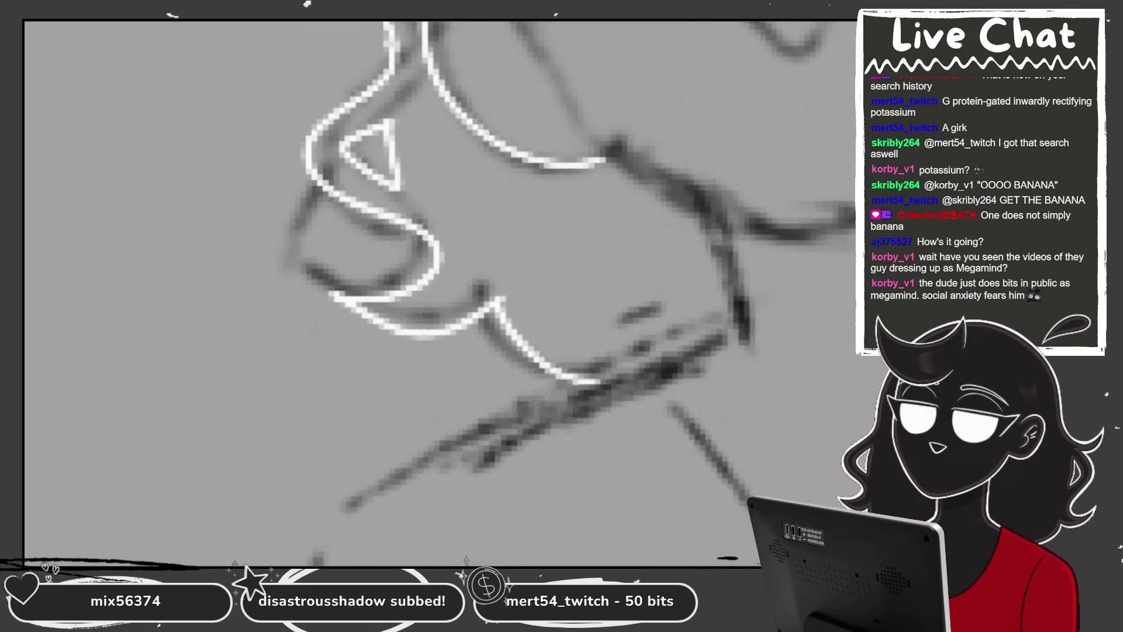
pyautogui.moveTo(480, 292); pyautogui.dragTo(521, 351)
pyautogui.moveTo(478, 295); pyautogui.dragTo(529, 345)
pyautogui.scroll(-1, 527, 293)
pyautogui.scroll(-3, 445, 292)
pyautogui.scroll(1, 515, 269)
pyautogui.scroll(1, 515, 269)
pyautogui.scroll(1, 515, 269)
pyautogui.scroll(1, 527, 281)
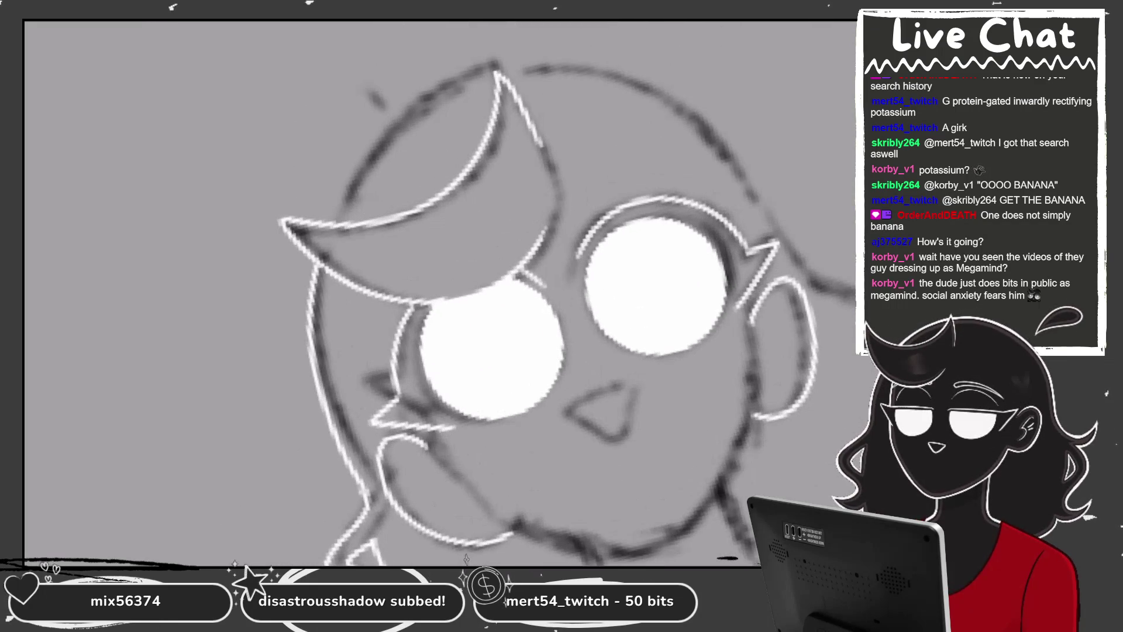
# Ink the white hair outline up to its tip, redrawing the first attempt
pyautogui.moveTo(327, 223)
pyautogui.mouseDown()
pyautogui.moveTo(428, 111)
pyautogui.moveTo(468, 91)
pyautogui.mouseUp()
pyautogui.hotkey('ctrl', 'z')
pyautogui.moveTo(339, 211); pyautogui.dragTo(497, 77)
pyautogui.scroll(1, 573, 310)
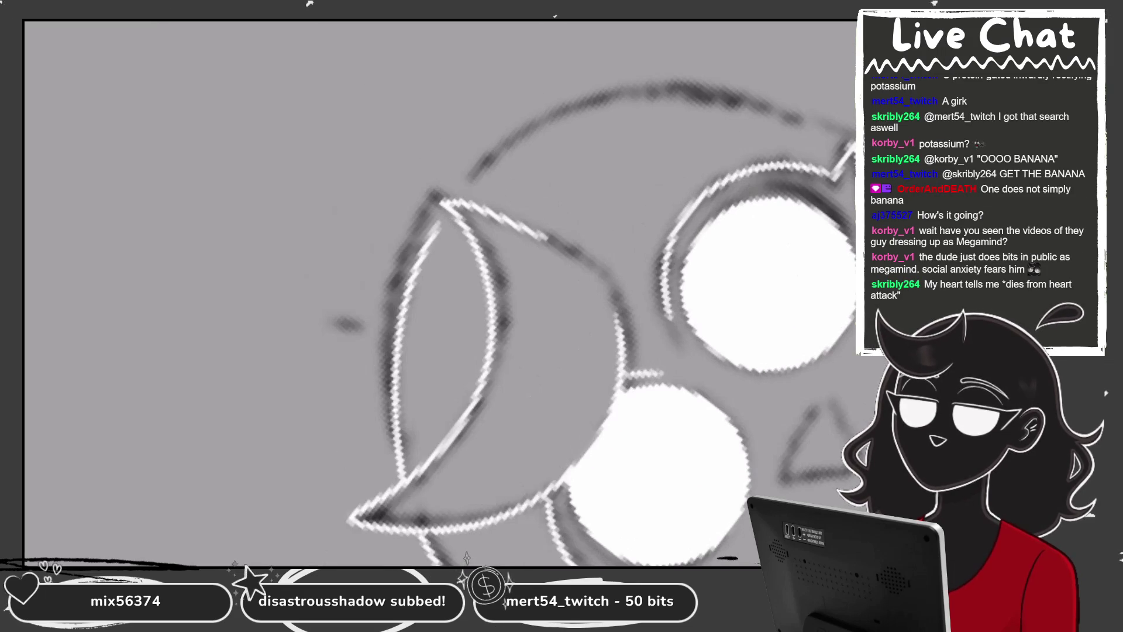
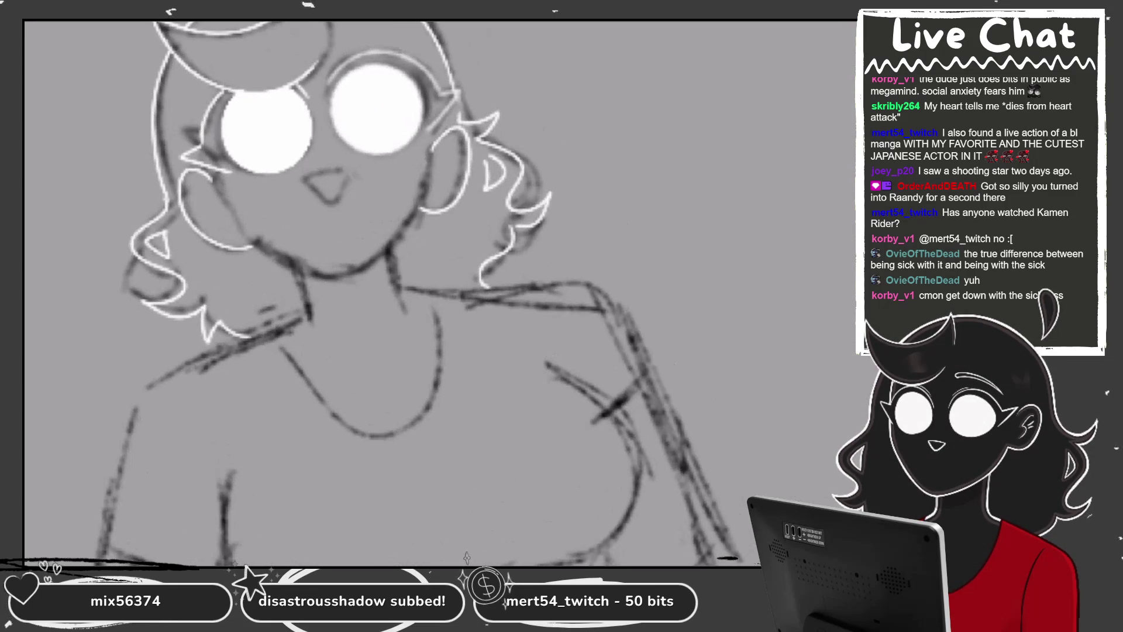
# On Layer 47, zoom into the face and ink a white line along the eye outline
pyautogui.click(772, 399)
pyautogui.scroll(5, 439, 293)
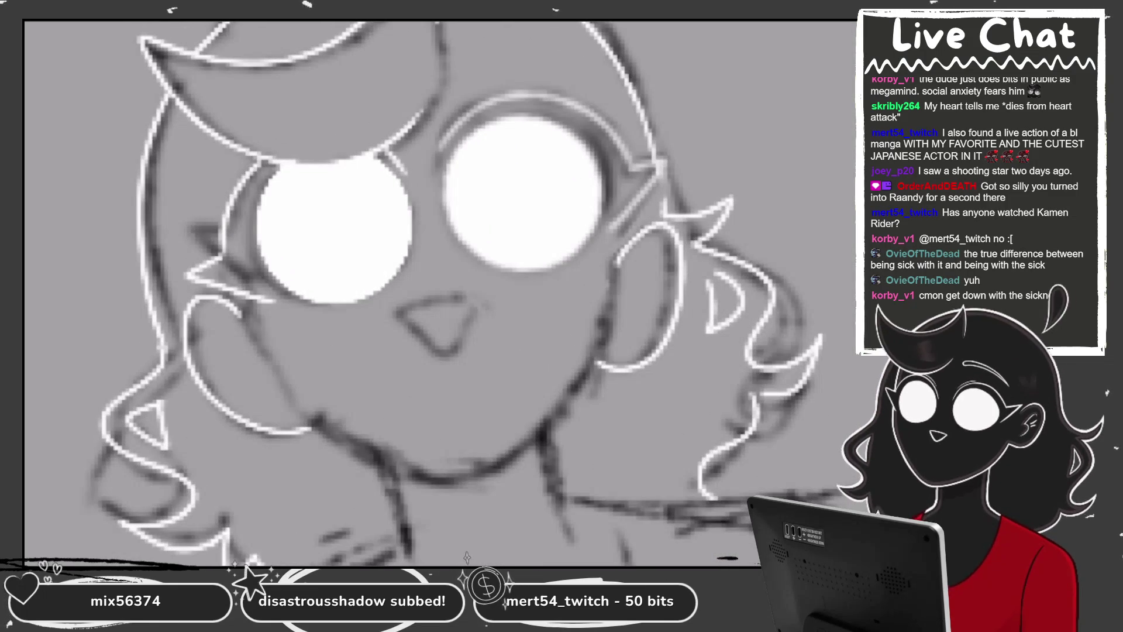
pyautogui.scroll(4, 364, 103)
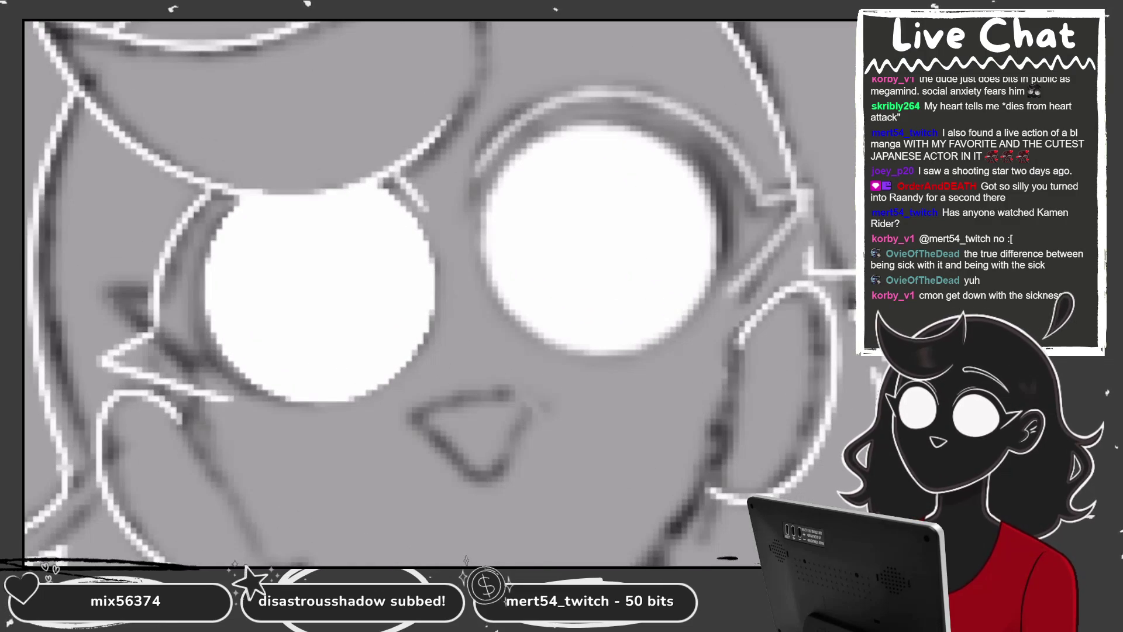
pyautogui.scroll(2, 692, 85)
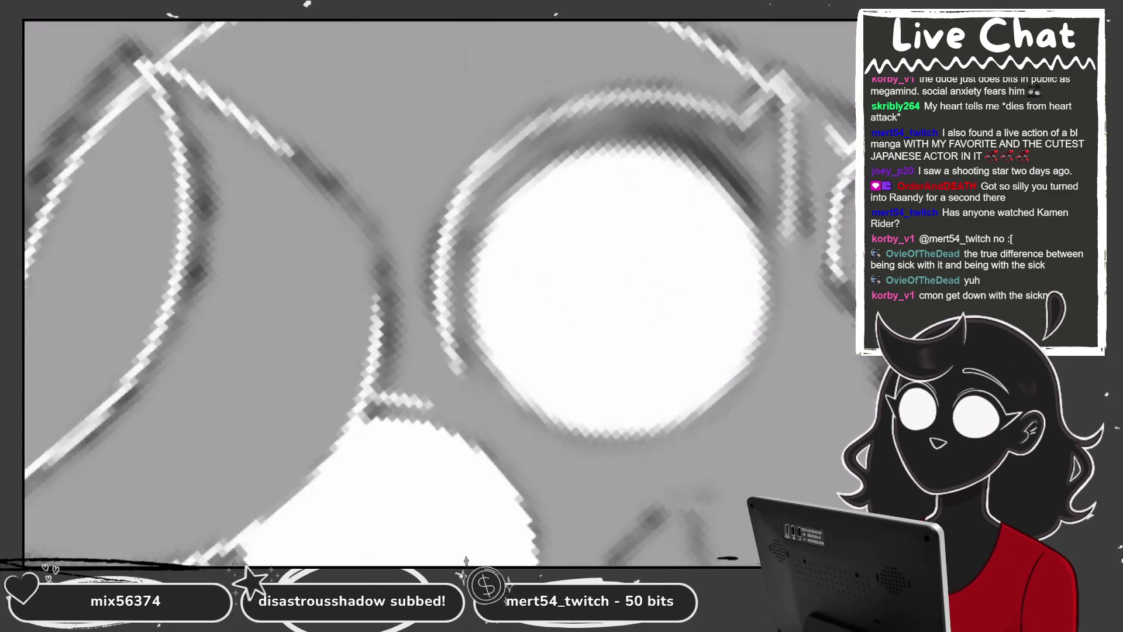
pyautogui.scroll(2, 692, 85)
pyautogui.scroll(2, 520, 58)
pyautogui.scroll(2, 521, 58)
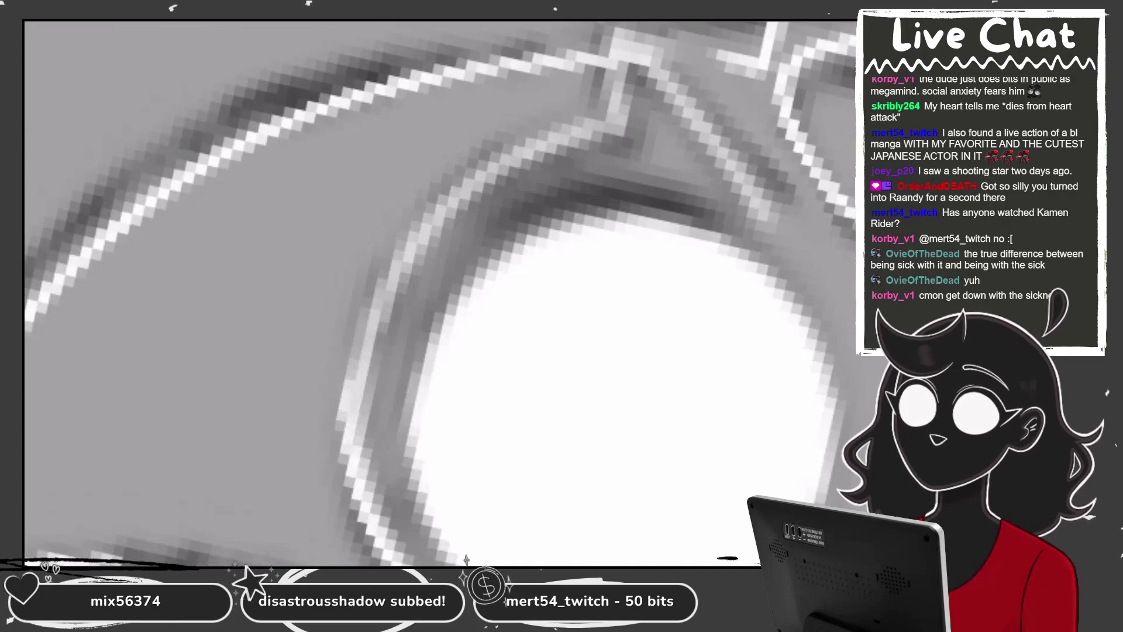
pyautogui.scroll(-5, 440, 293)
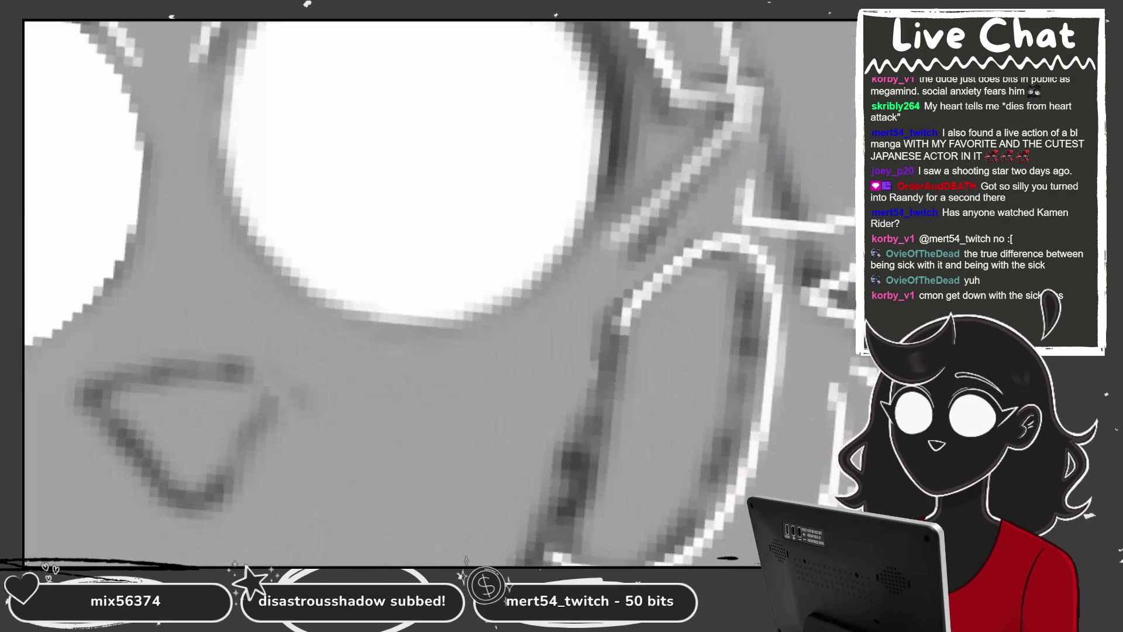
pyautogui.moveTo(680, 100); pyautogui.dragTo(638, 215)
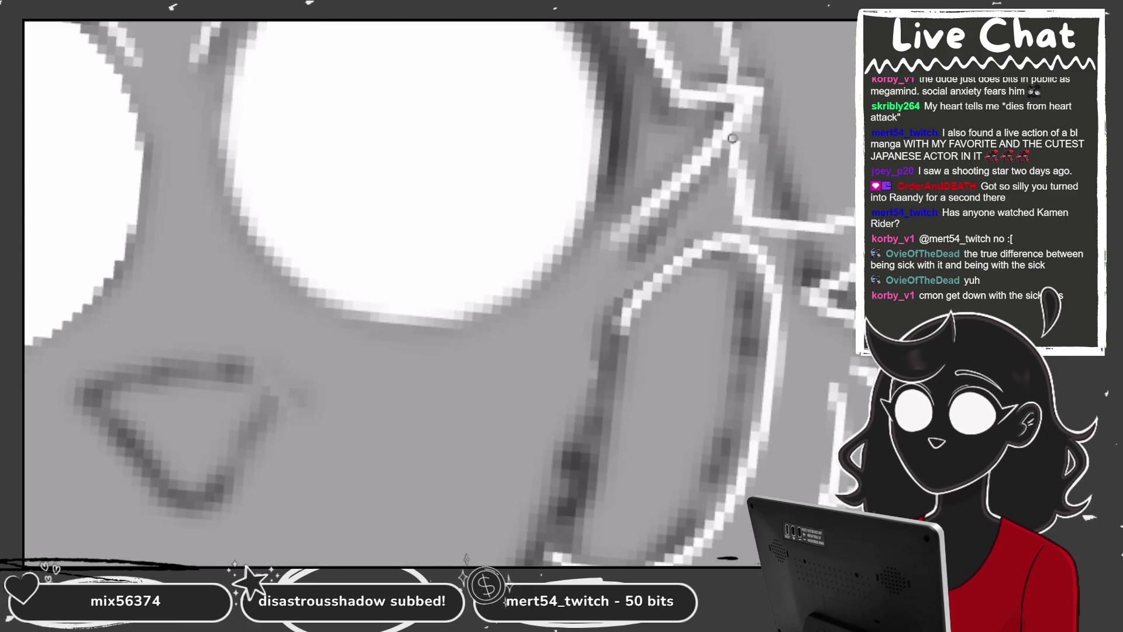
# Trace the nose outline in white, including its top, bottom and right edges
pyautogui.scroll(-3, 733, 142)
pyautogui.scroll(3, 737, 170)
pyautogui.scroll(-3, 440, 293)
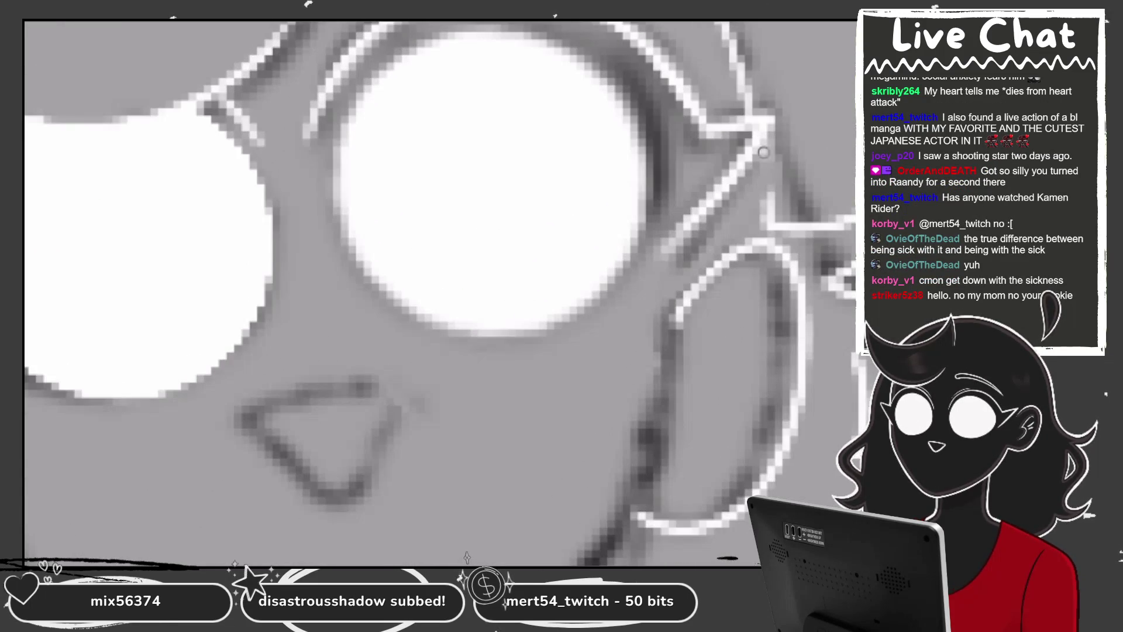
pyautogui.scroll(2, 440, 293)
pyautogui.scroll(1, 351, 210)
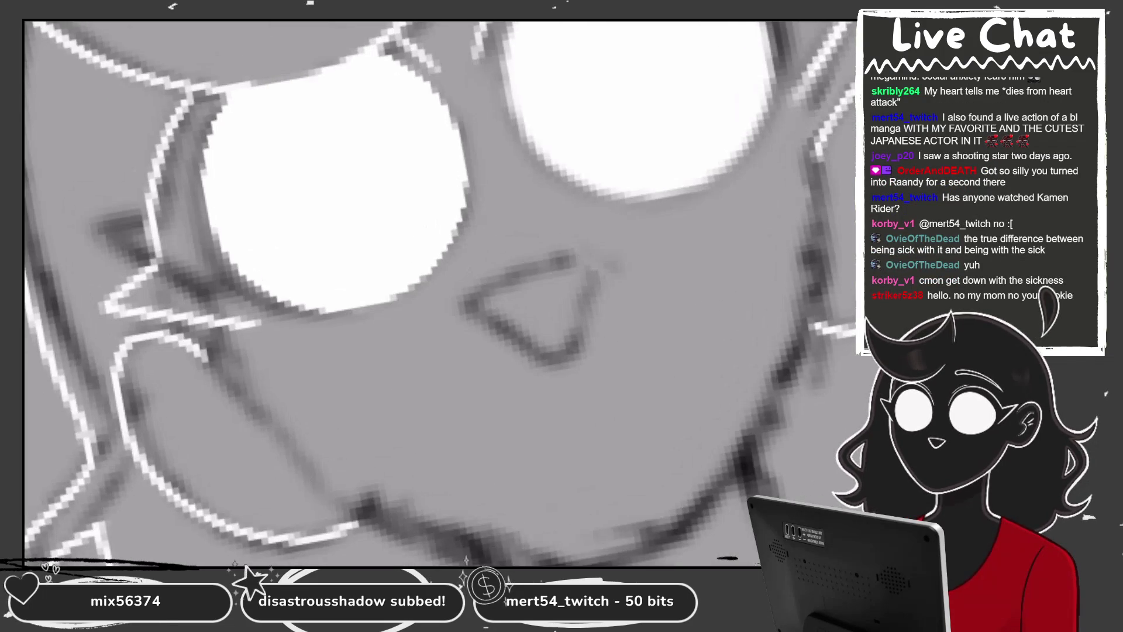
pyautogui.moveTo(493, 287); pyautogui.dragTo(588, 257)
pyautogui.scroll(-2, 493, 287)
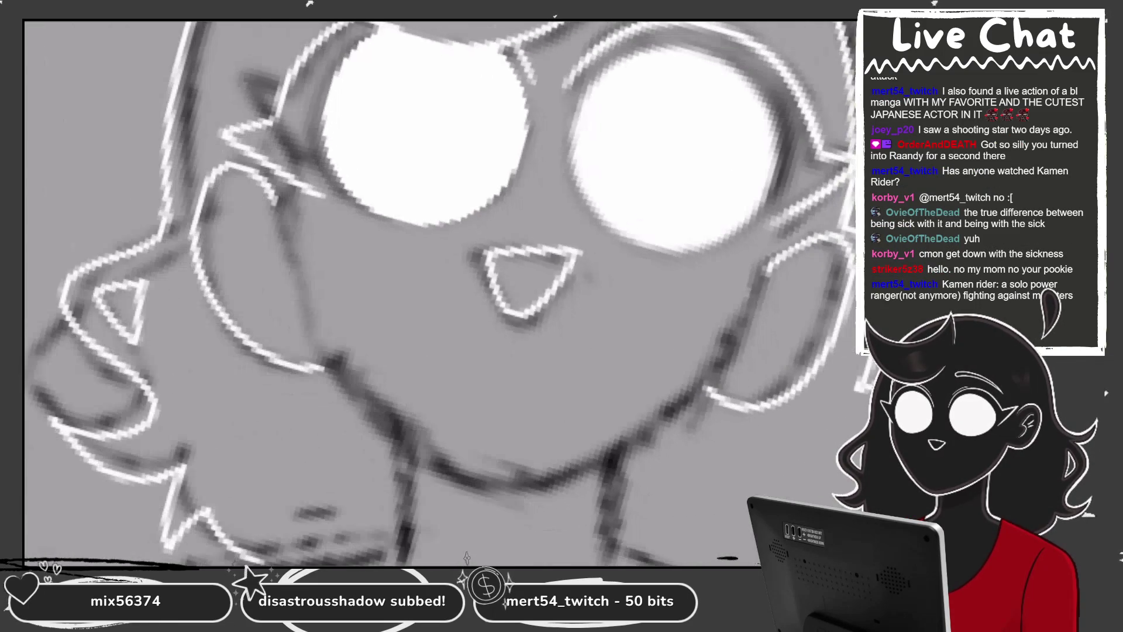
pyautogui.scroll(2, 493, 287)
pyautogui.scroll(2, 527, 281)
pyautogui.moveTo(486, 307)
pyautogui.mouseDown()
pyautogui.moveTo(606, 236)
pyautogui.moveTo(594, 315)
pyautogui.mouseUp()
pyautogui.moveTo(602, 246); pyautogui.dragTo(590, 316)
# Draw the white left cheek curve down to the chin, redoing overlong strokes
pyautogui.scroll(-2, 526, 280)
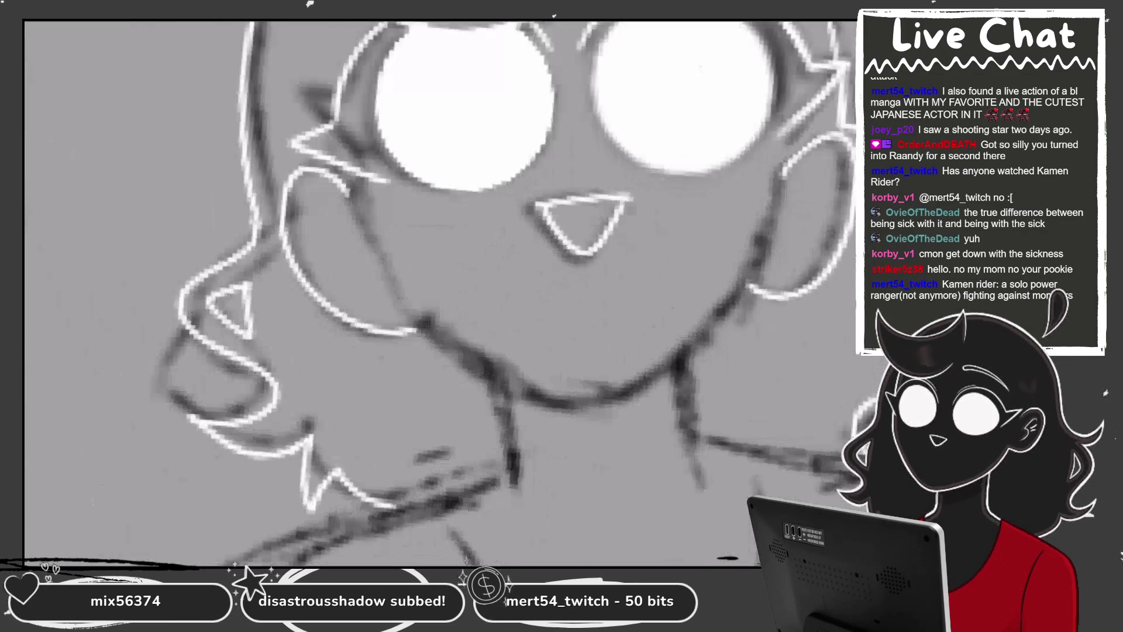
pyautogui.scroll(2, 409, 246)
pyautogui.moveTo(327, 168)
pyautogui.mouseDown()
pyautogui.moveTo(400, 246)
pyautogui.moveTo(421, 497)
pyautogui.mouseUp()
pyautogui.hotkey('ctrl', 'z')
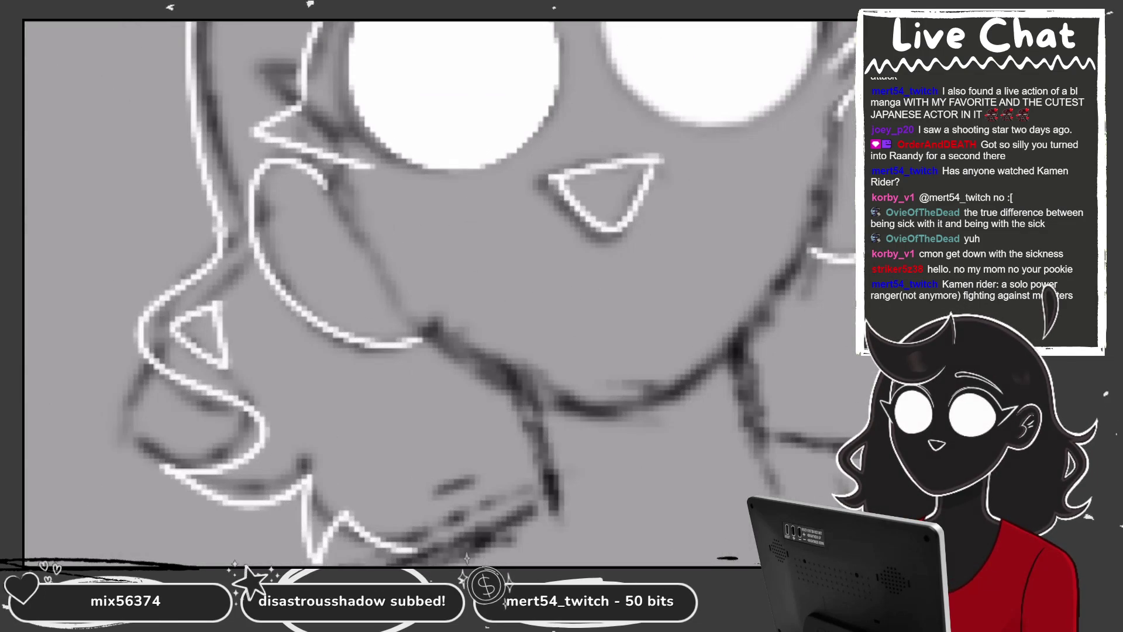
pyautogui.moveTo(328, 170); pyautogui.dragTo(421, 498)
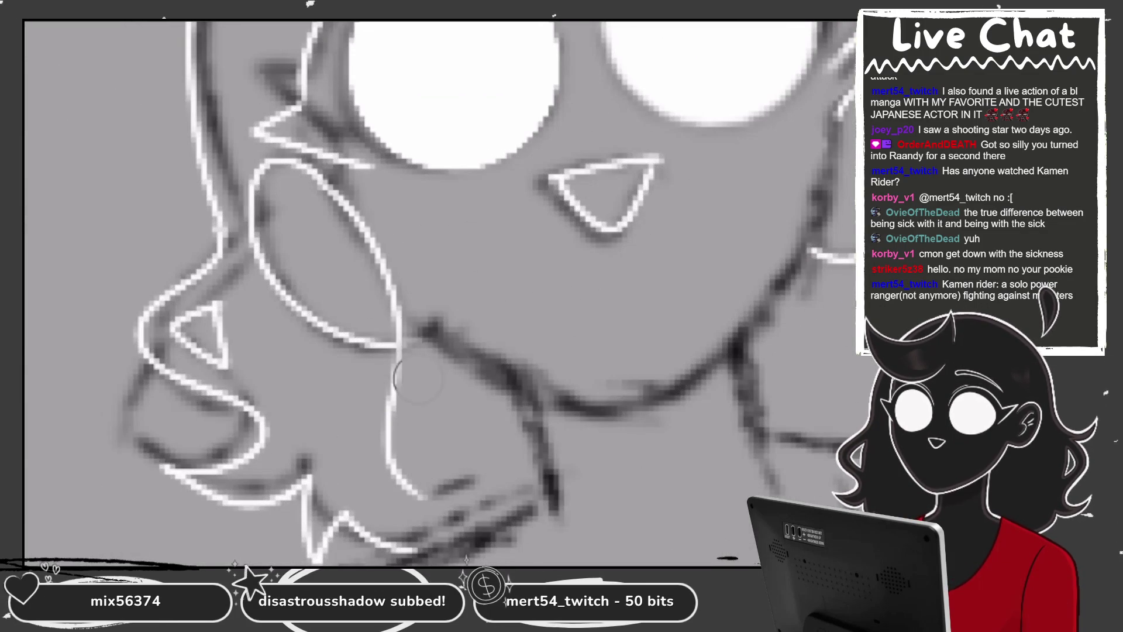
pyautogui.moveTo(402, 319); pyautogui.dragTo(390, 392)
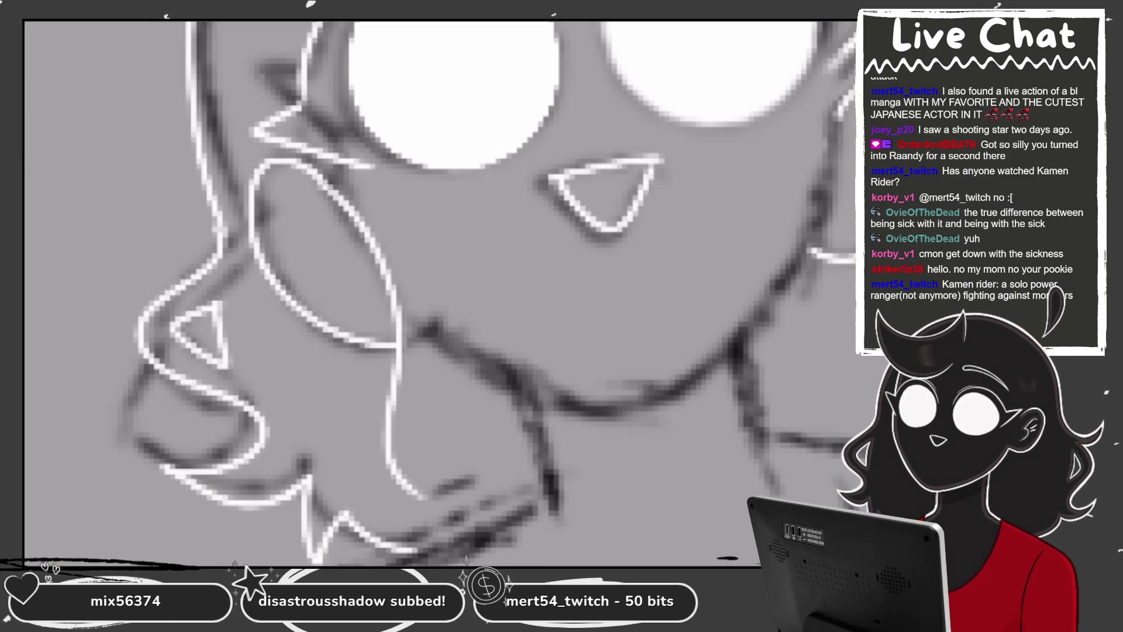
pyautogui.moveTo(364, 172); pyautogui.dragTo(421, 495)
pyautogui.hotkey('ctrl', 'z')
pyautogui.moveTo(351, 164); pyautogui.dragTo(413, 368)
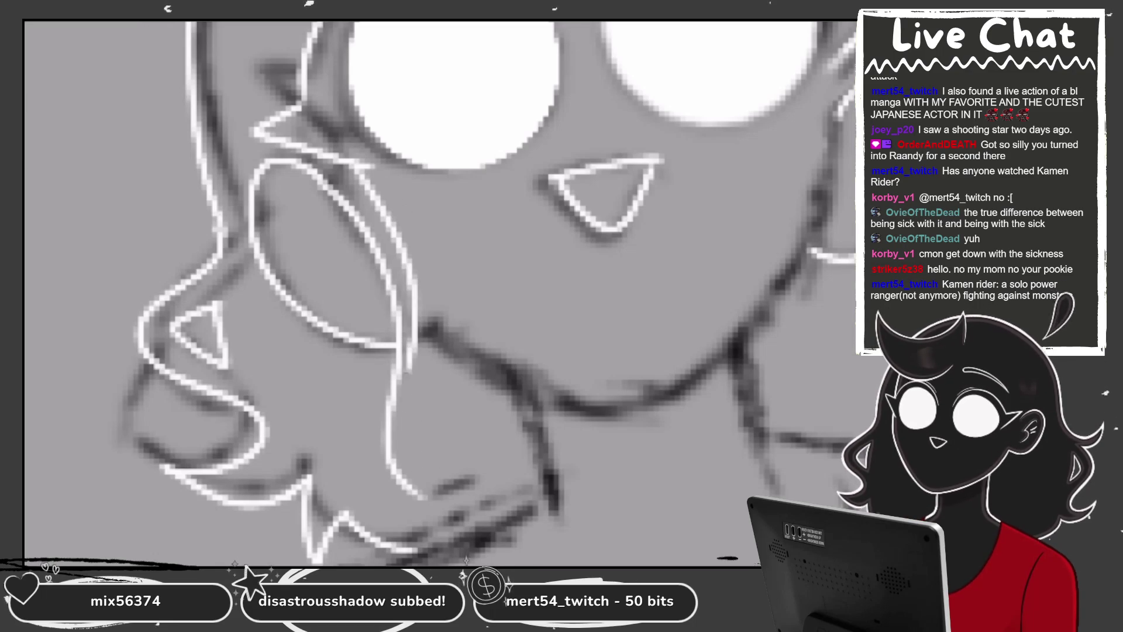
pyautogui.scroll(-3, 445, 292)
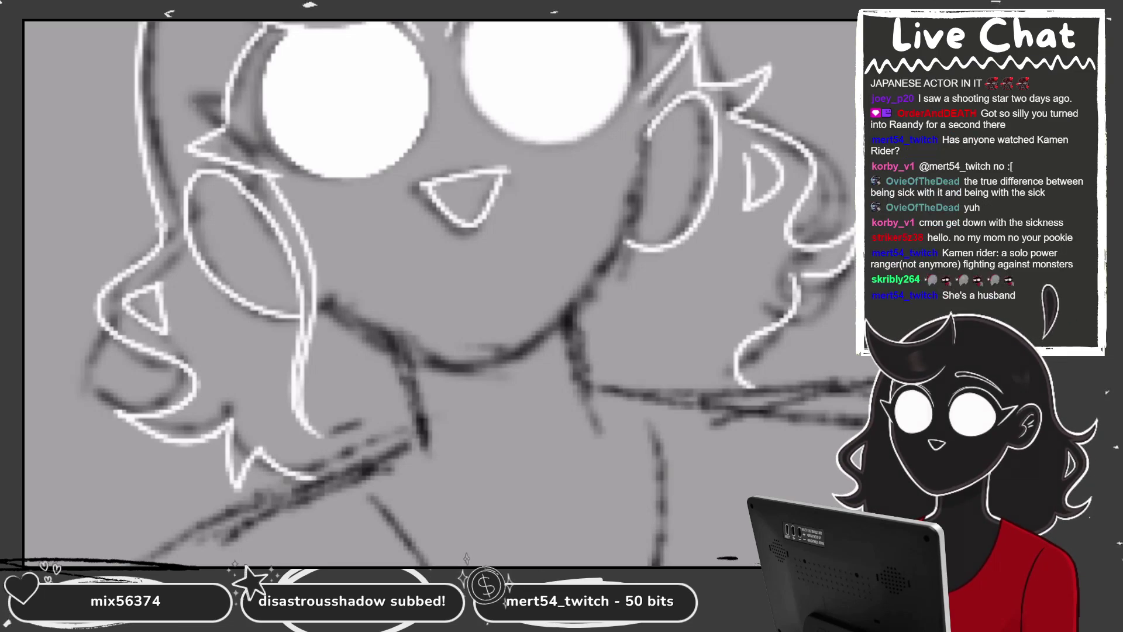
# Ink the white chin curve and extend the jaw line up to the ear, retrying failed strokes
pyautogui.scroll(2, 445, 292)
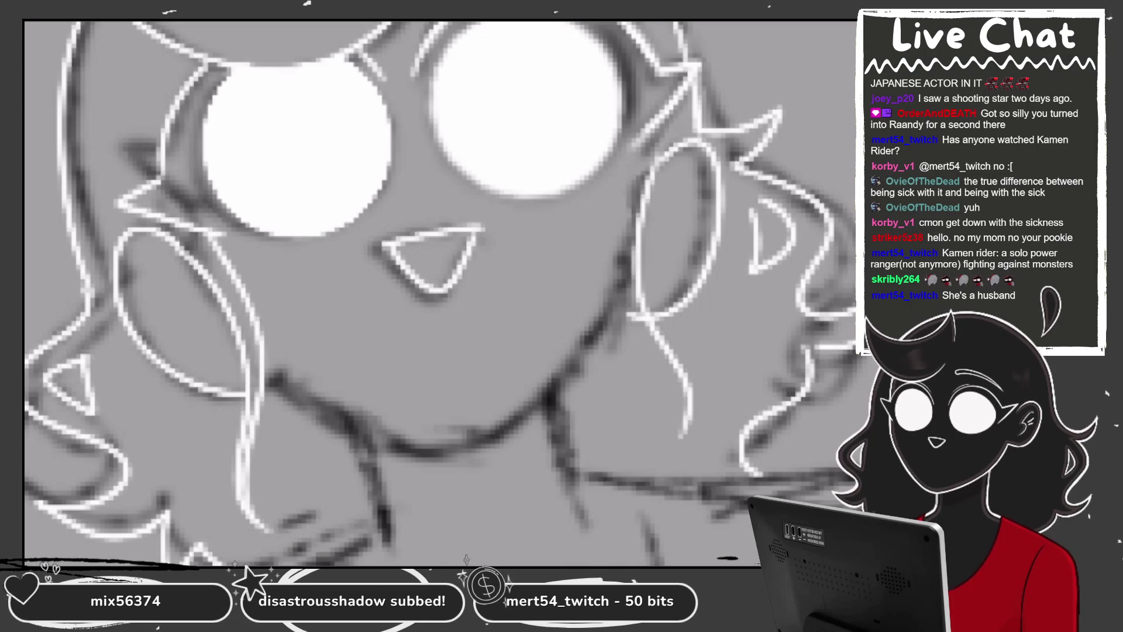
pyautogui.scroll(-1, 445, 292)
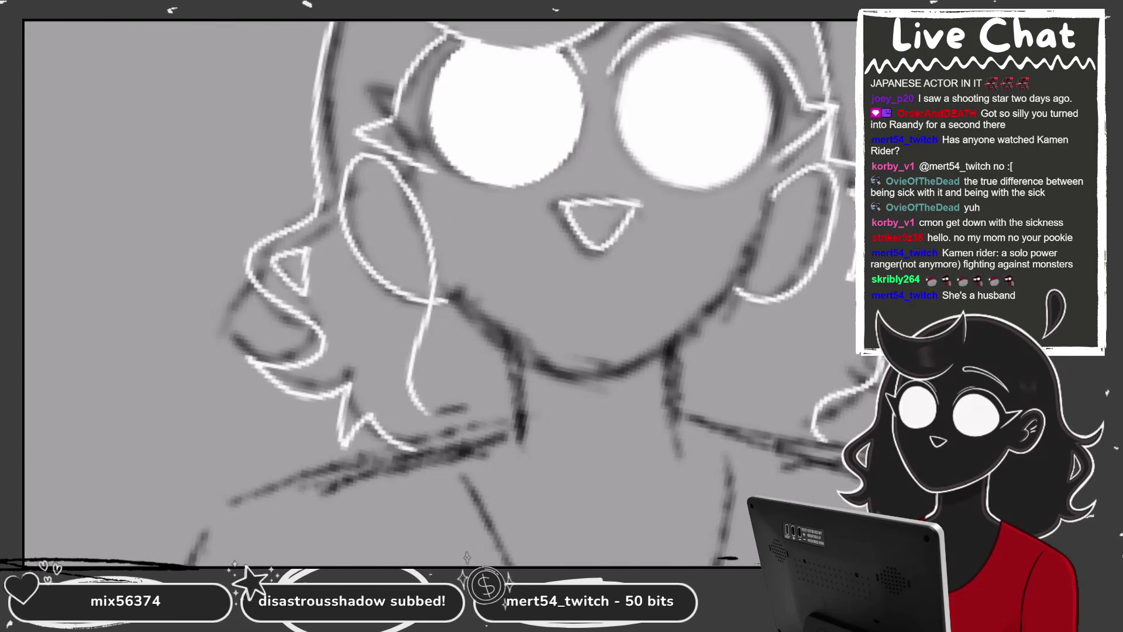
pyautogui.scroll(1, 445, 293)
pyautogui.moveTo(386, 350)
pyautogui.mouseDown()
pyautogui.moveTo(529, 408)
pyautogui.moveTo(649, 377)
pyautogui.mouseUp()
pyautogui.hotkey('ctrl', 'z')
pyautogui.moveTo(386, 350)
pyautogui.mouseDown()
pyautogui.moveTo(550, 412)
pyautogui.moveTo(599, 400)
pyautogui.mouseUp()
pyautogui.hotkey('ctrl', 'z')
pyautogui.moveTo(445, 292); pyautogui.dragTo(363, 208)
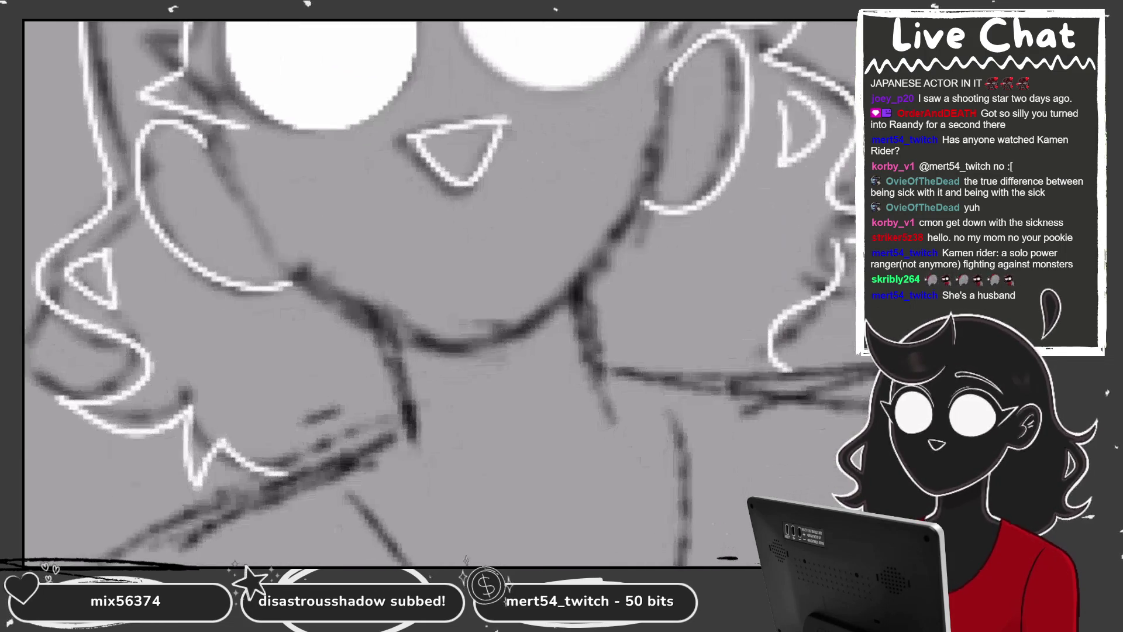
pyautogui.moveTo(309, 285); pyautogui.dragTo(620, 225)
pyautogui.hotkey('ctrl', 'z')
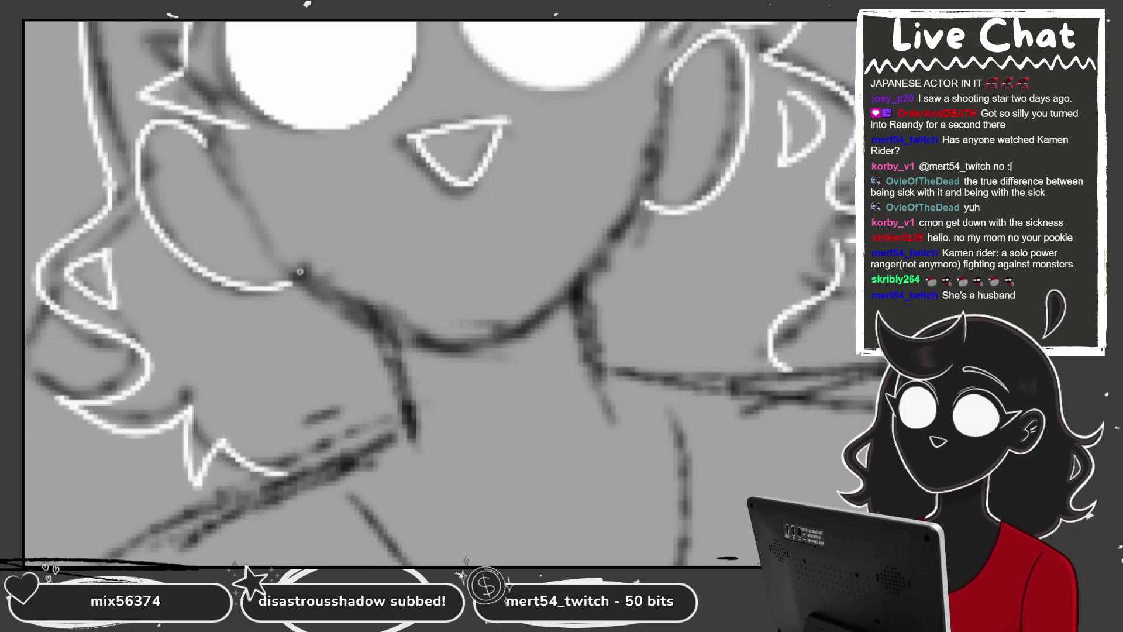
pyautogui.moveTo(300, 271); pyautogui.dragTo(617, 231)
pyautogui.moveTo(570, 289); pyautogui.dragTo(649, 192)
pyautogui.moveTo(613, 241); pyautogui.dragTo(652, 190)
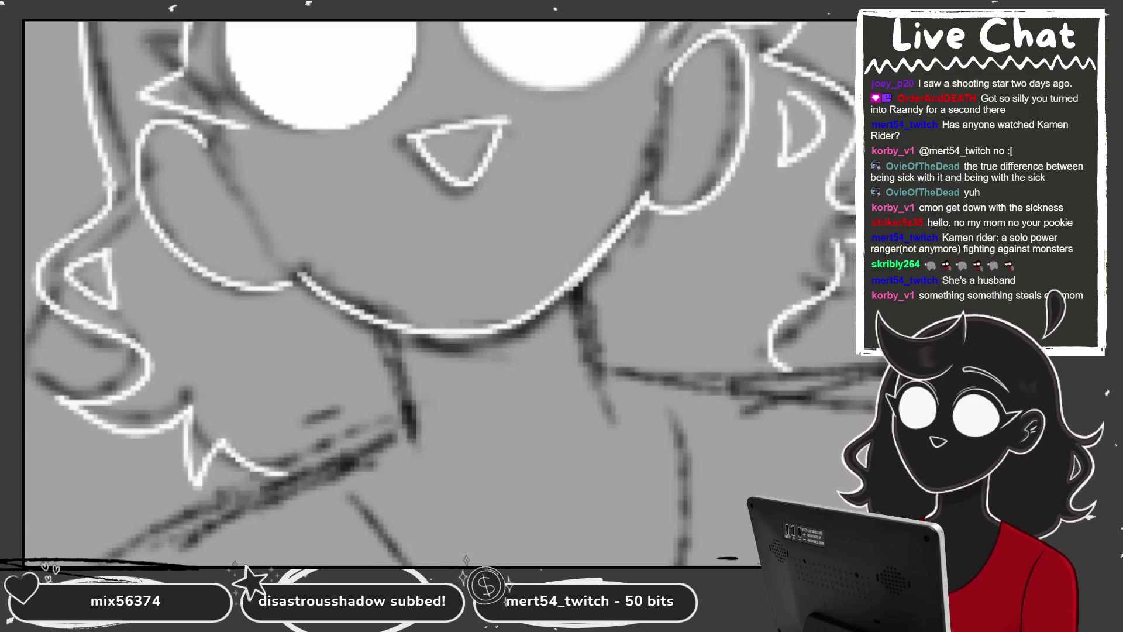
# Zoom closer on the chin, then undo and redraw the white chin stroke
pyautogui.hotkey('ctrl', '-')
pyautogui.hotkey('ctrl', '+')
pyautogui.hotkey('ctrl', 'z')
pyautogui.hotkey('ctrl', '+')
pyautogui.moveTo(205, 307)
pyautogui.mouseDown()
pyautogui.moveTo(407, 365)
pyautogui.moveTo(503, 324)
pyautogui.mouseUp()
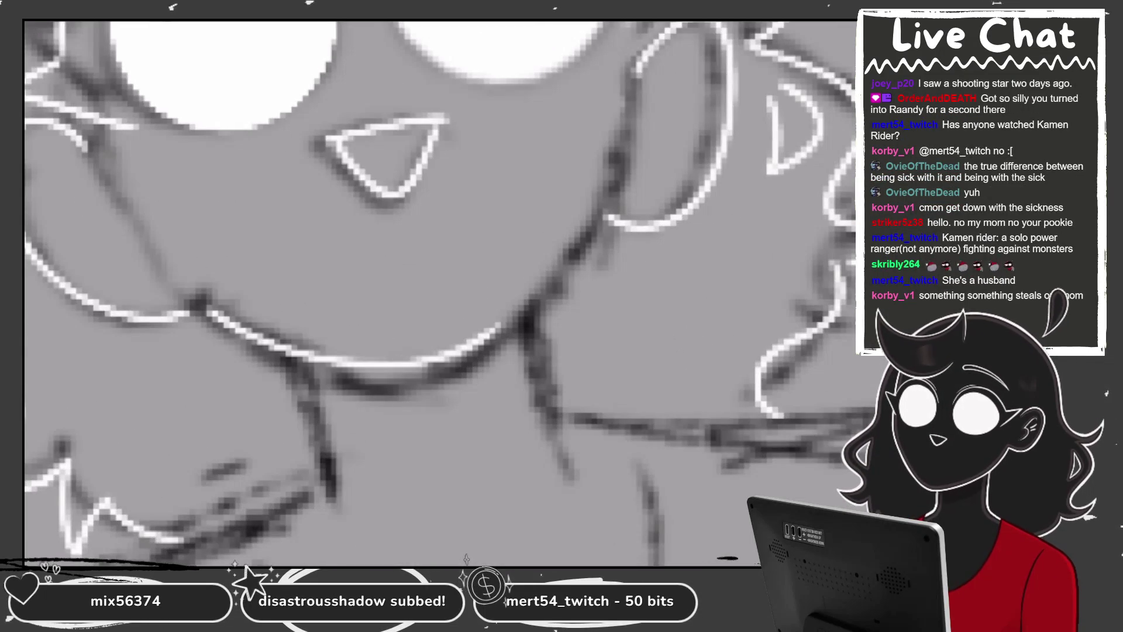
pyautogui.hotkey('ctrl', '-')
pyautogui.hotkey('ctrl', '+')
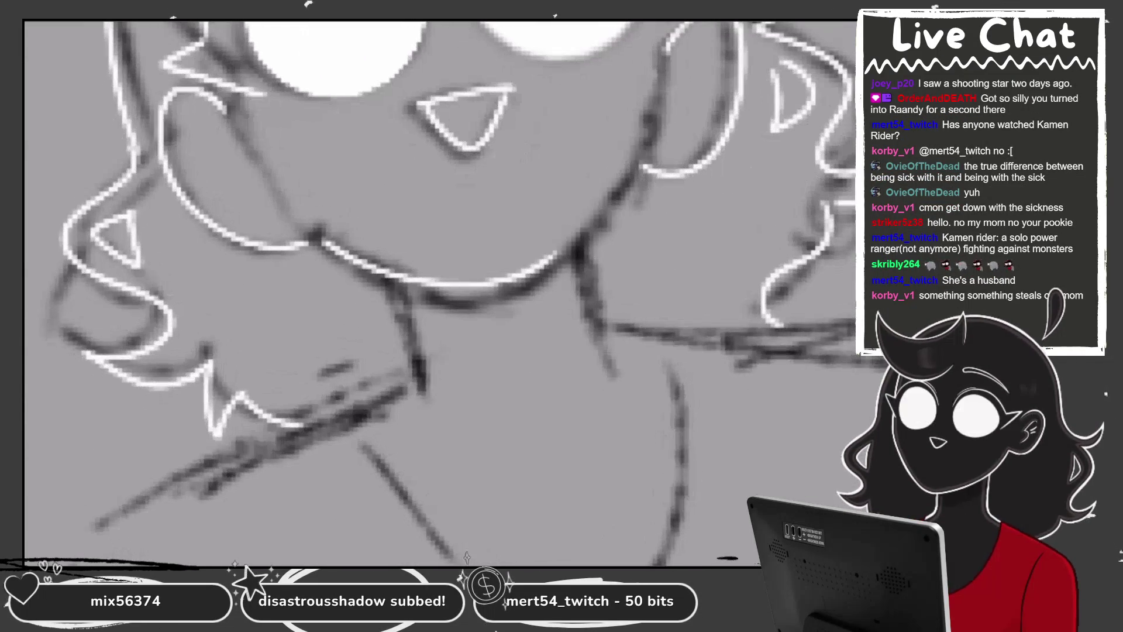
pyautogui.hotkey('ctrl', '-')
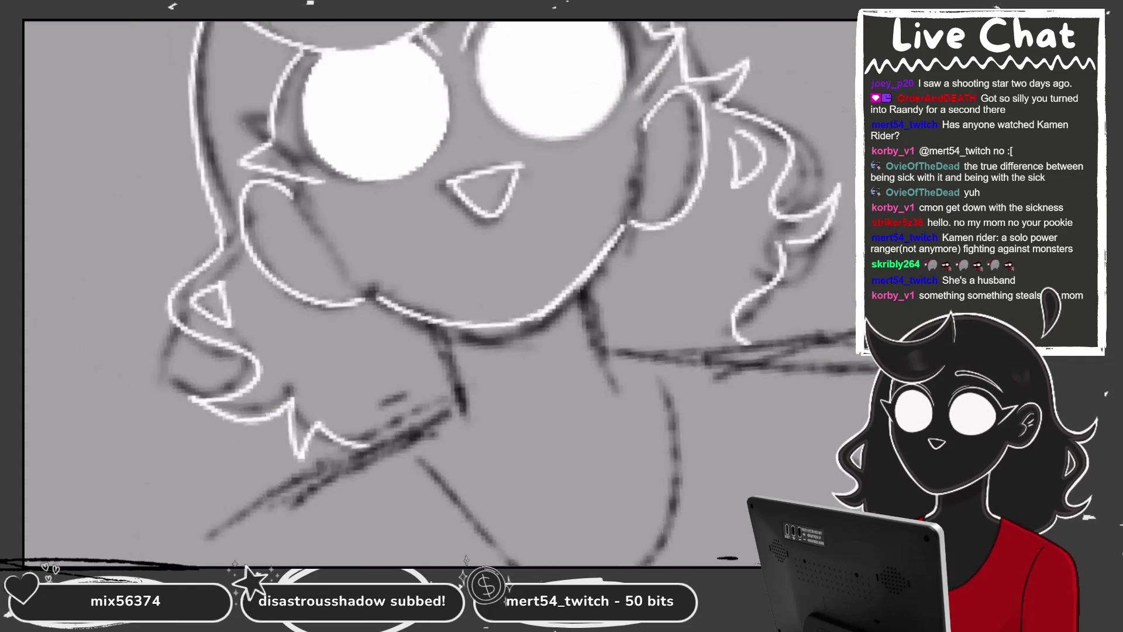
pyautogui.hotkey('ctrl', '-')
pyautogui.hotkey('ctrl', '+')
# Draw the two white neck lines below the chin and paint over a stray stroke near the collar
pyautogui.moveTo(447, 327); pyautogui.dragTo(467, 405)
pyautogui.moveTo(607, 319); pyautogui.dragTo(613, 399)
pyautogui.hotkey('ctrl', '+')
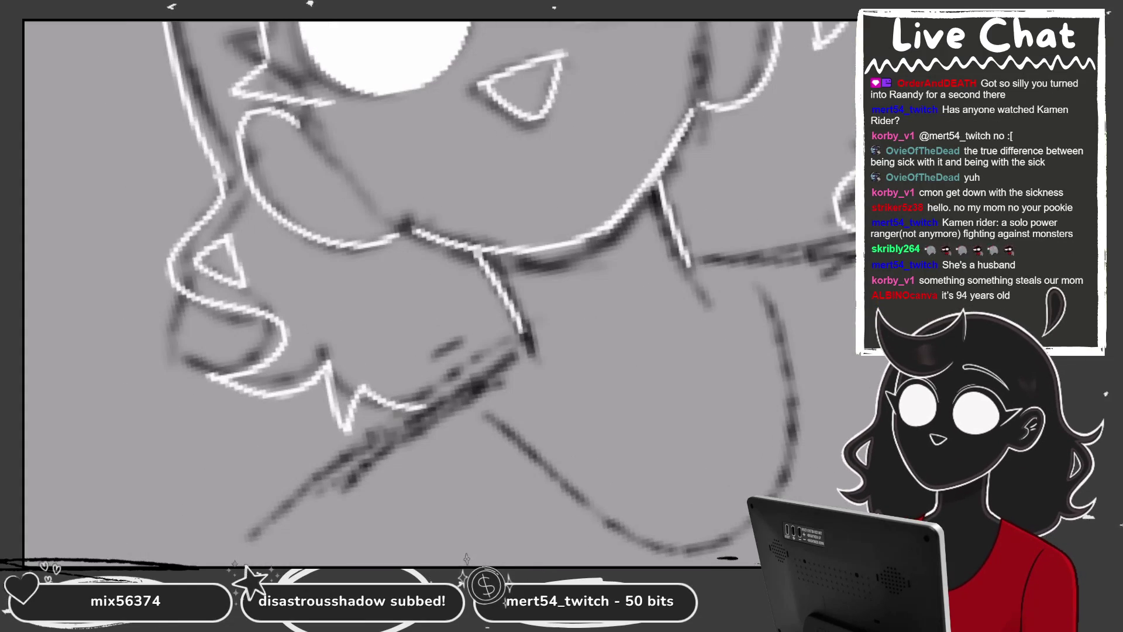
pyautogui.moveTo(514, 328); pyautogui.dragTo(471, 403)
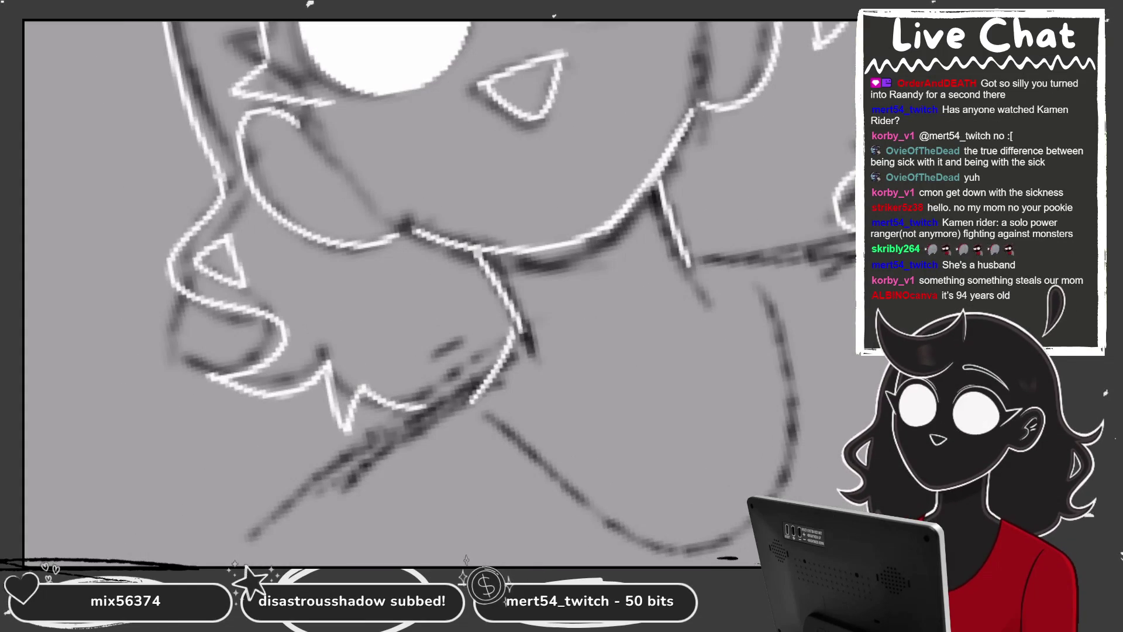
pyautogui.moveTo(468, 292); pyautogui.dragTo(375, 246)
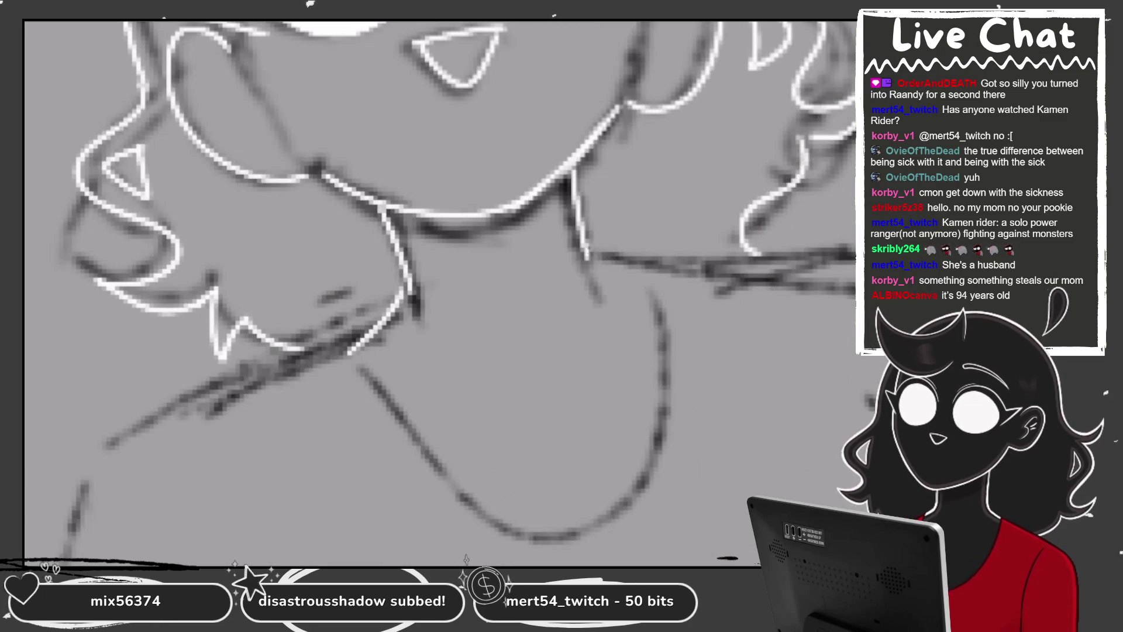
pyautogui.hotkey('ctrl', '-')
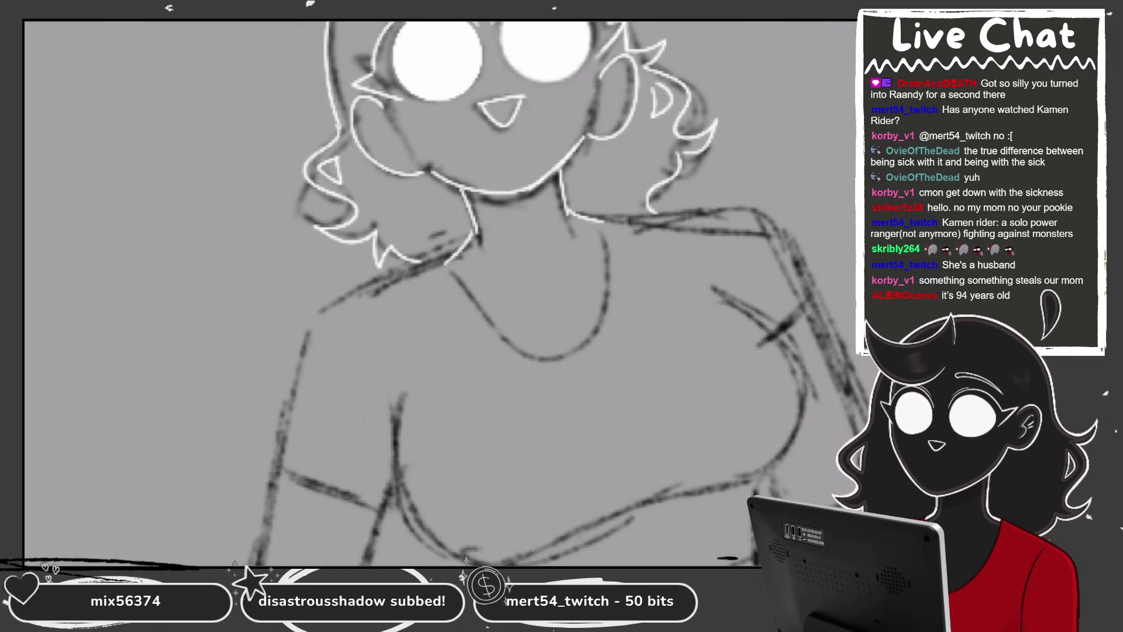
pyautogui.hotkey('ctrl', '+')
pyautogui.moveTo(400, 281)
pyautogui.mouseDown()
pyautogui.moveTo(436, 205)
pyautogui.moveTo(404, 270)
pyautogui.mouseUp()
pyautogui.hotkey('ctrl', '-')
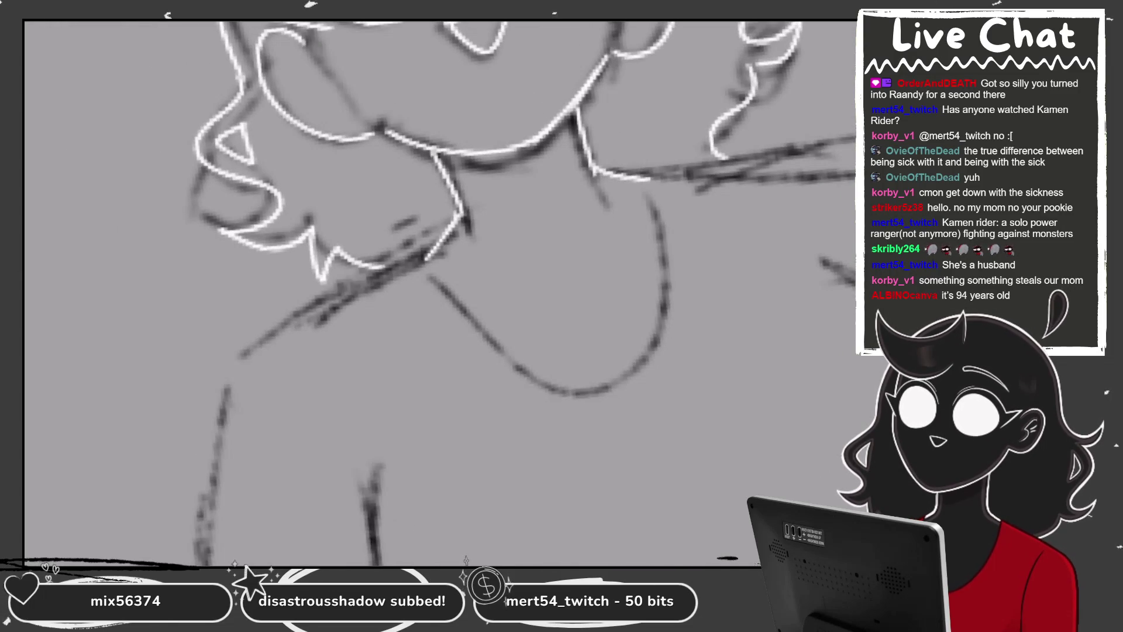
pyautogui.scroll(-5, 438, 292)
pyautogui.scroll(1, 439, 292)
# Ink white outlines down the left and right legs, undoing misplaced leg strokes
pyautogui.scroll(1, 439, 293)
pyautogui.scroll(3, 439, 293)
pyautogui.moveTo(345, 218); pyautogui.dragTo(304, 403)
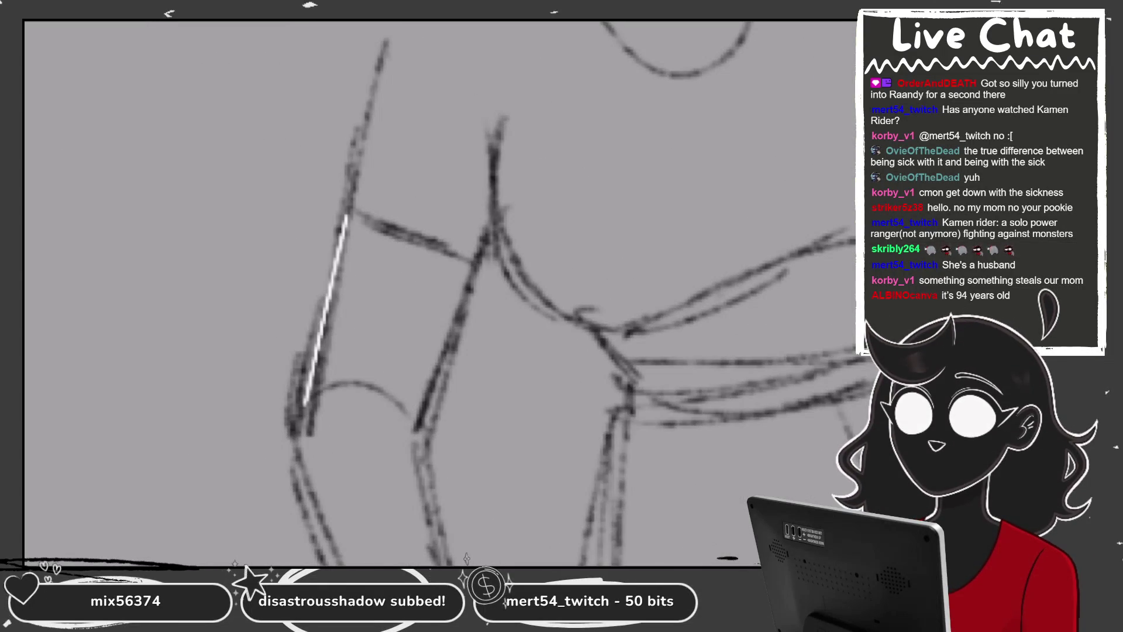
pyautogui.moveTo(470, 264); pyautogui.dragTo(430, 413)
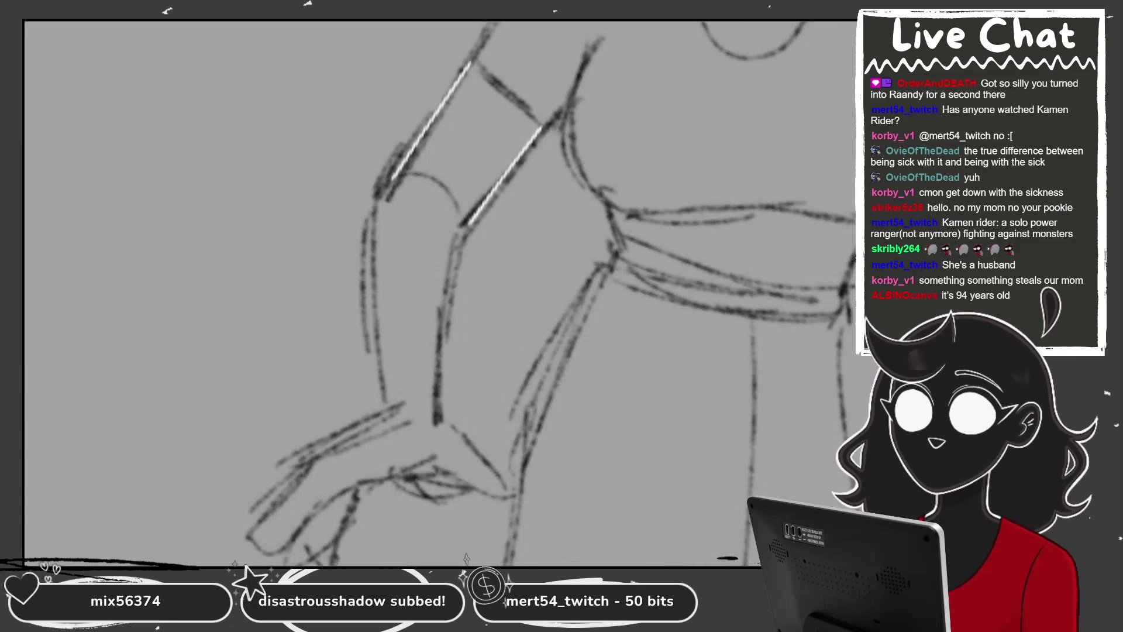
pyautogui.moveTo(386, 182); pyautogui.dragTo(380, 413)
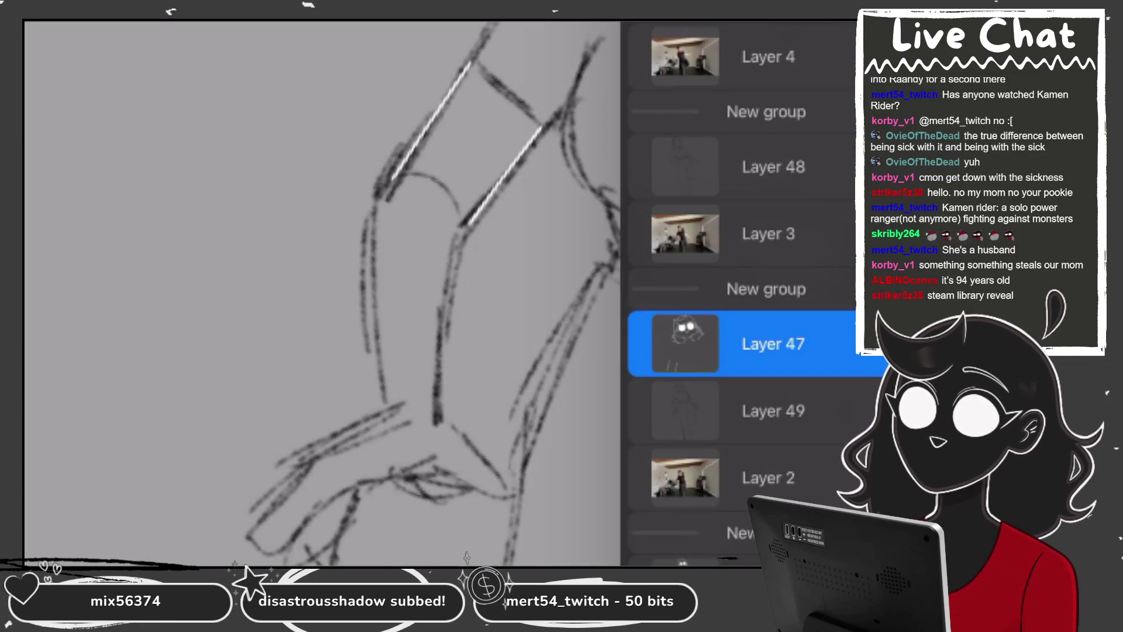
pyautogui.scroll(1, 439, 292)
pyautogui.moveTo(338, 205); pyautogui.dragTo(362, 476)
pyautogui.hotkey('ctrl', 'z')
pyautogui.moveTo(351, 169); pyautogui.dragTo(358, 471)
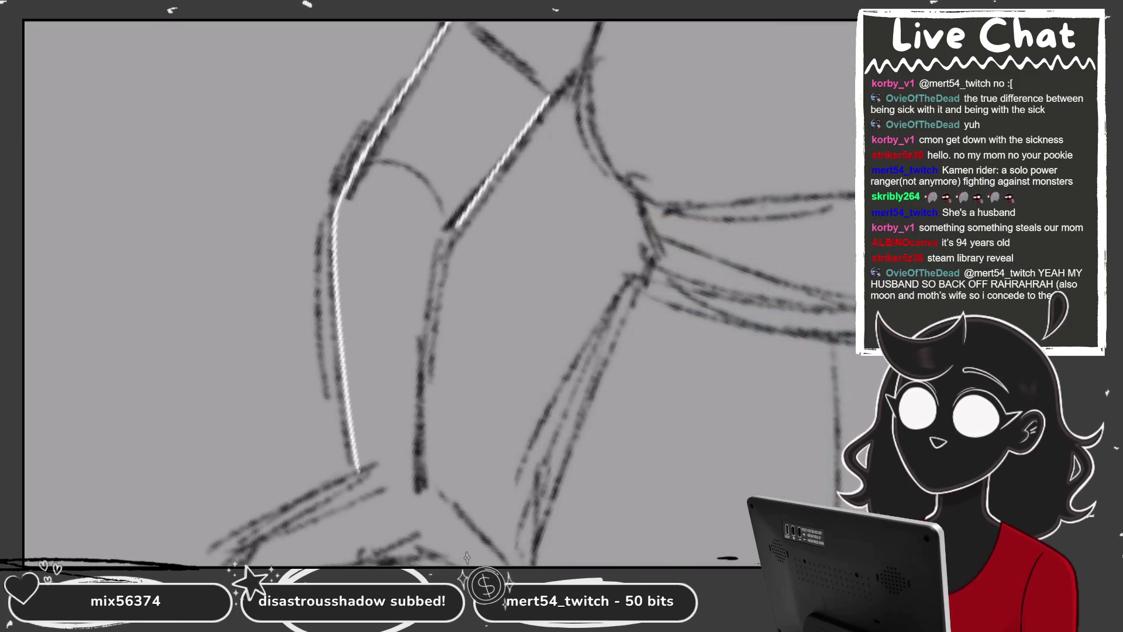
pyautogui.moveTo(458, 222); pyautogui.dragTo(429, 510)
pyautogui.hotkey('ctrl', 'z')
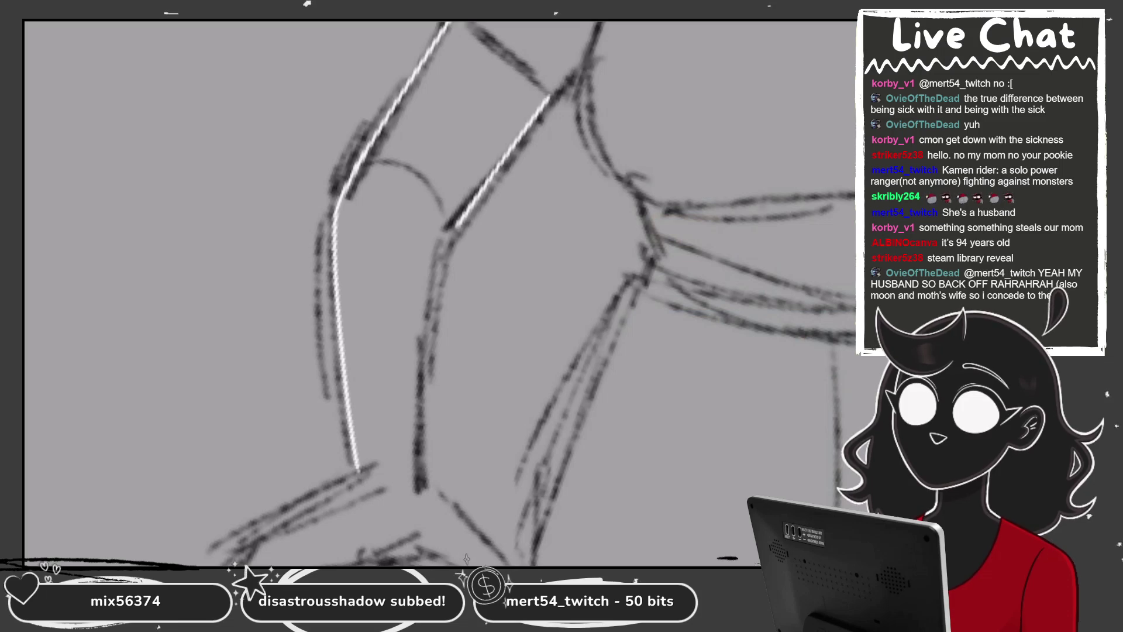
pyautogui.scroll(-3, 444, 292)
pyautogui.scroll(3, 444, 293)
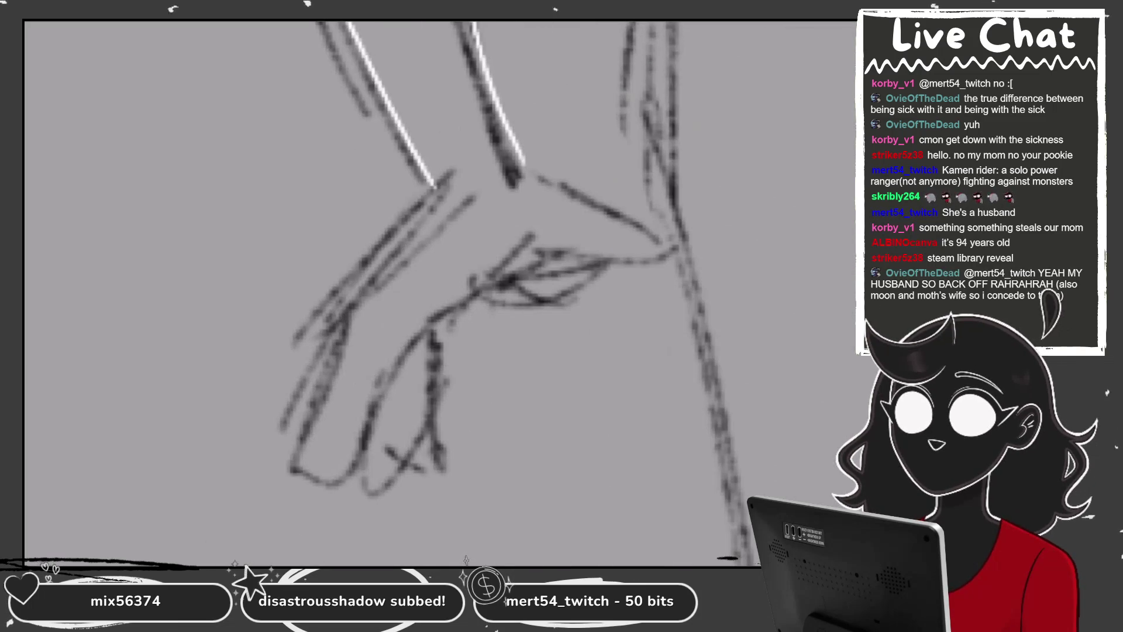
# Ink the hooked wrist and hand outline, then the torso side and waist lines, in white
pyautogui.moveTo(533, 175); pyautogui.dragTo(638, 231)
pyautogui.scroll(-3, 438, 293)
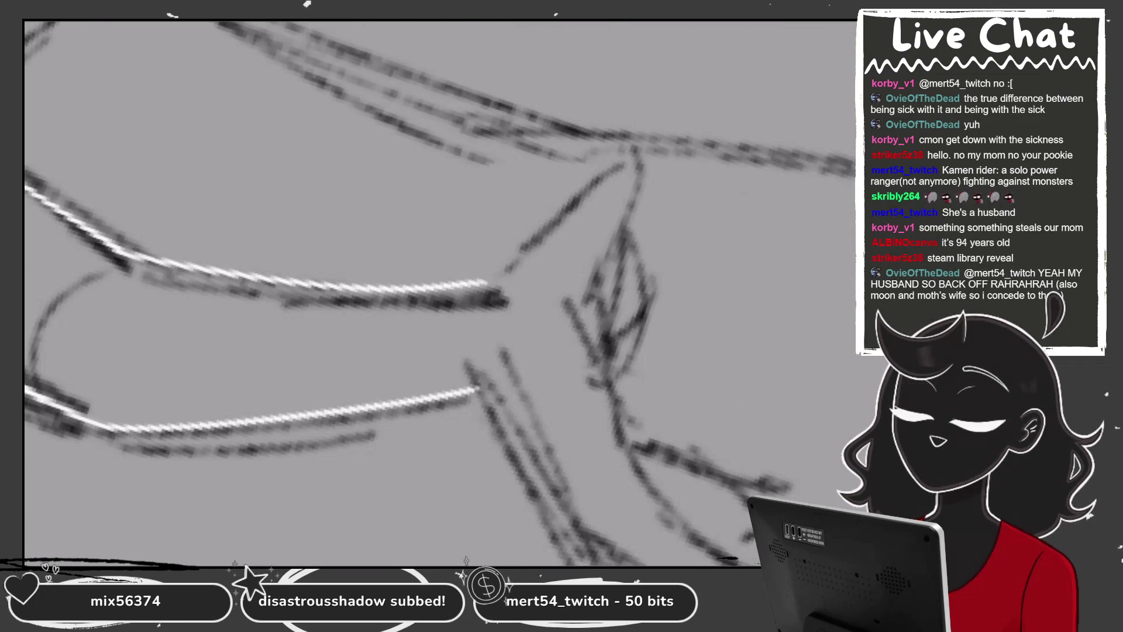
pyautogui.moveTo(579, 185); pyautogui.dragTo(635, 149)
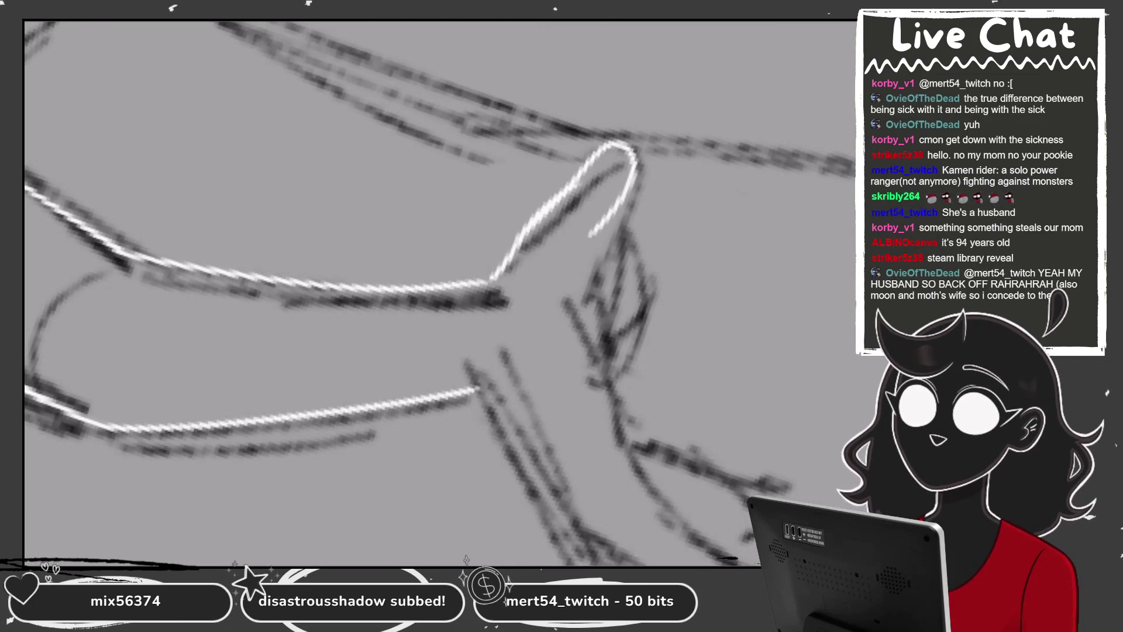
pyautogui.moveTo(536, 225); pyautogui.dragTo(623, 147)
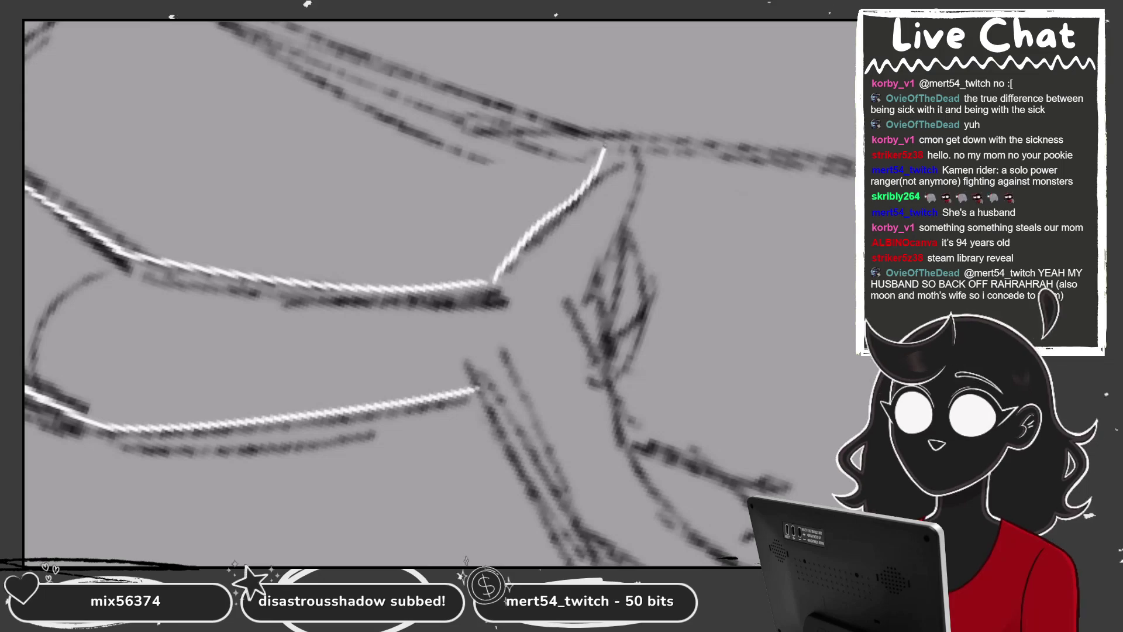
pyautogui.scroll(-3, 438, 293)
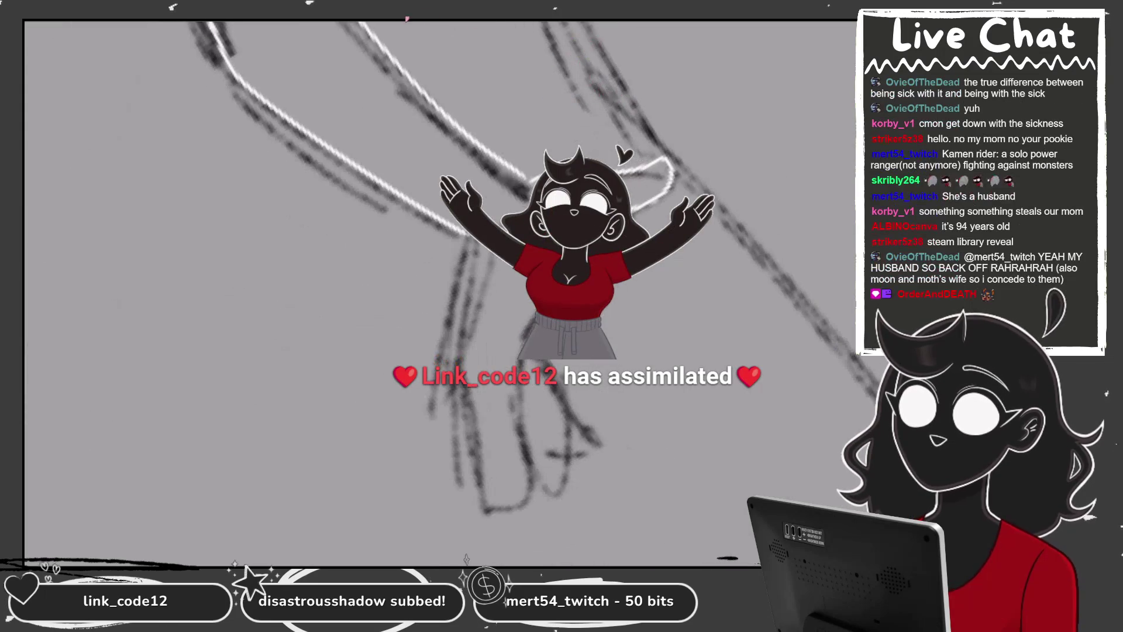
pyautogui.scroll(3, 438, 293)
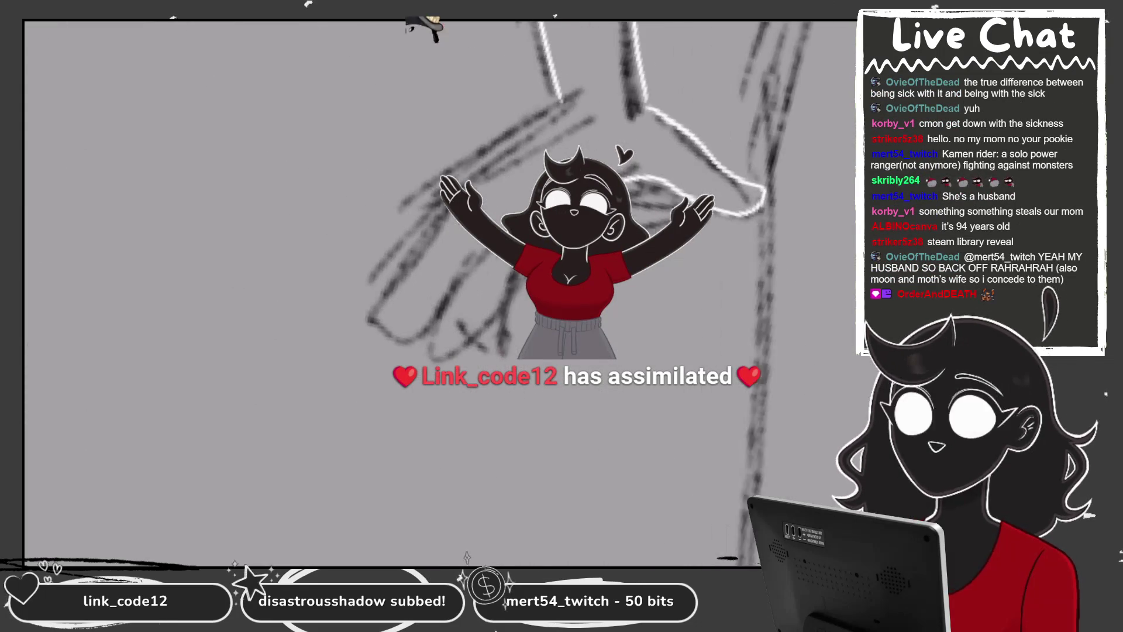
pyautogui.scroll(3, 439, 293)
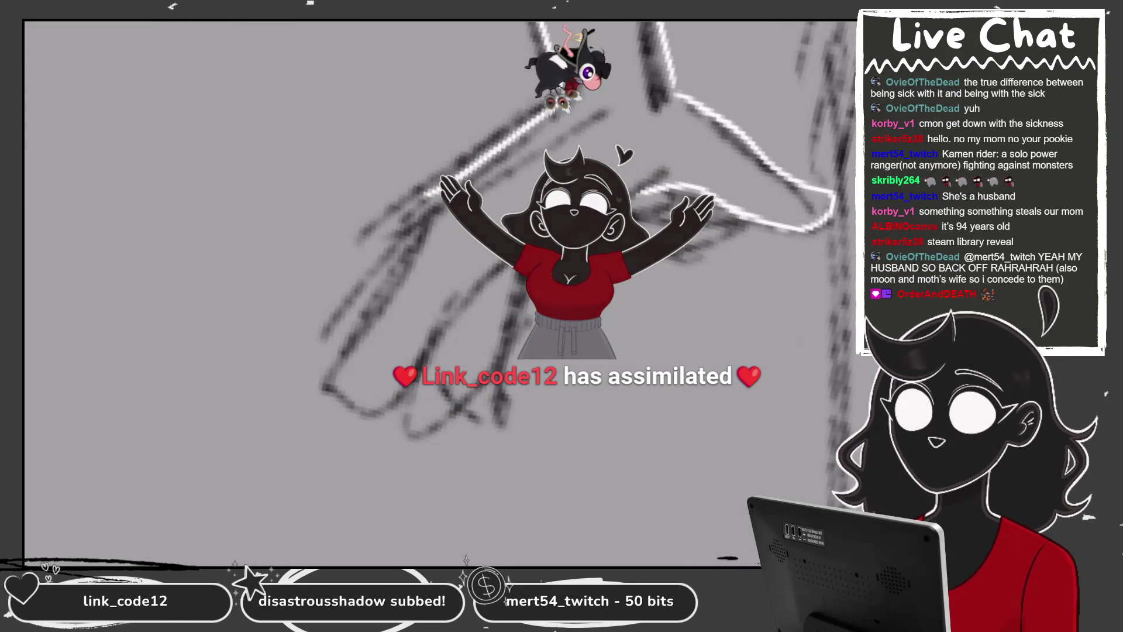
pyautogui.moveTo(562, 91); pyautogui.dragTo(422, 218)
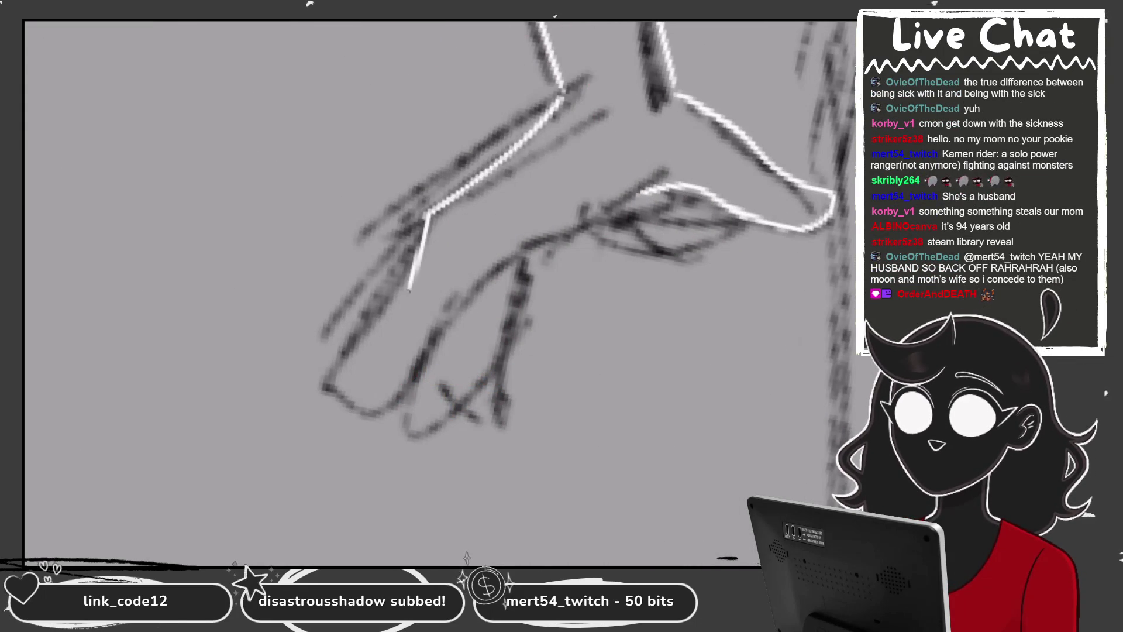
pyautogui.moveTo(409, 289); pyautogui.dragTo(661, 187)
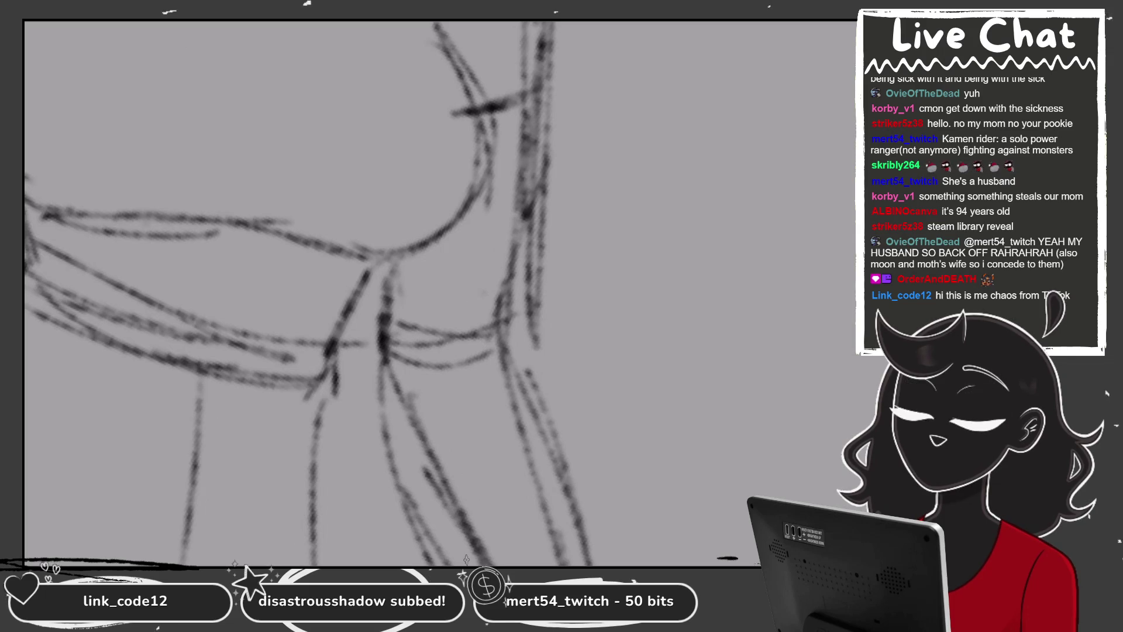
pyautogui.moveTo(536, 124); pyautogui.dragTo(493, 334)
pyautogui.moveTo(391, 261); pyautogui.dragTo(379, 347)
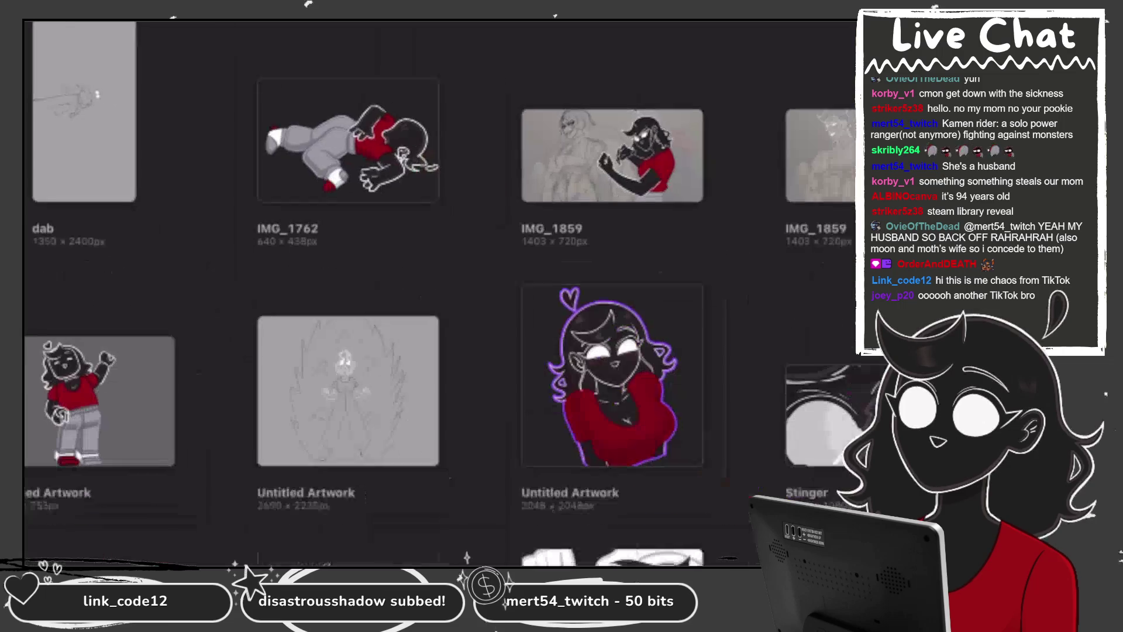
pyautogui.scroll(10, 439, 293)
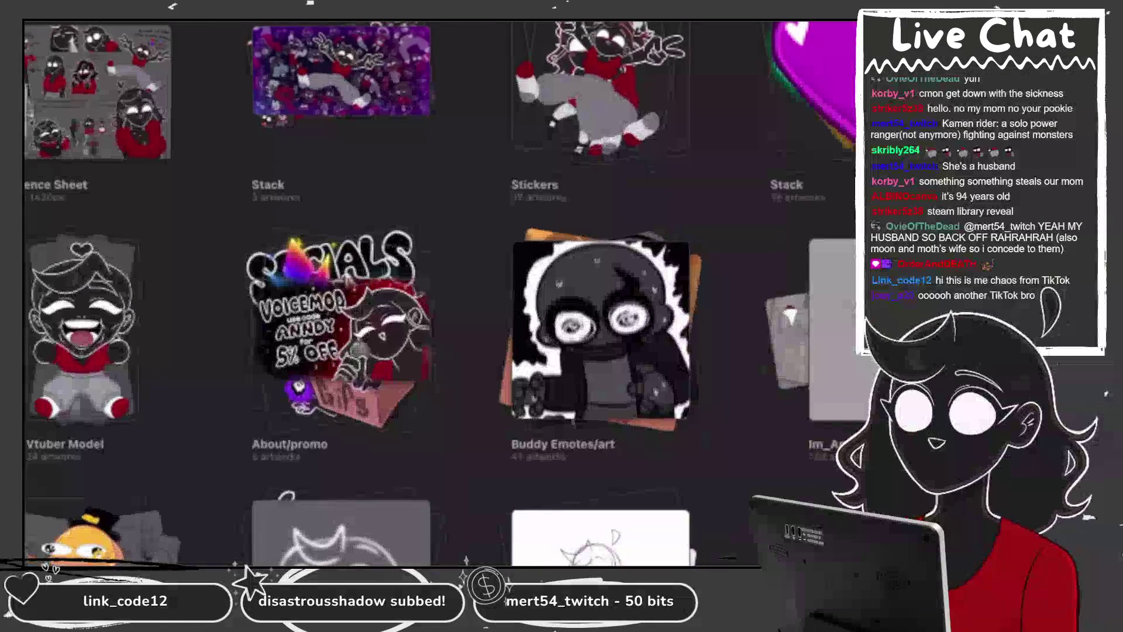
pyautogui.scroll(-10, 439, 293)
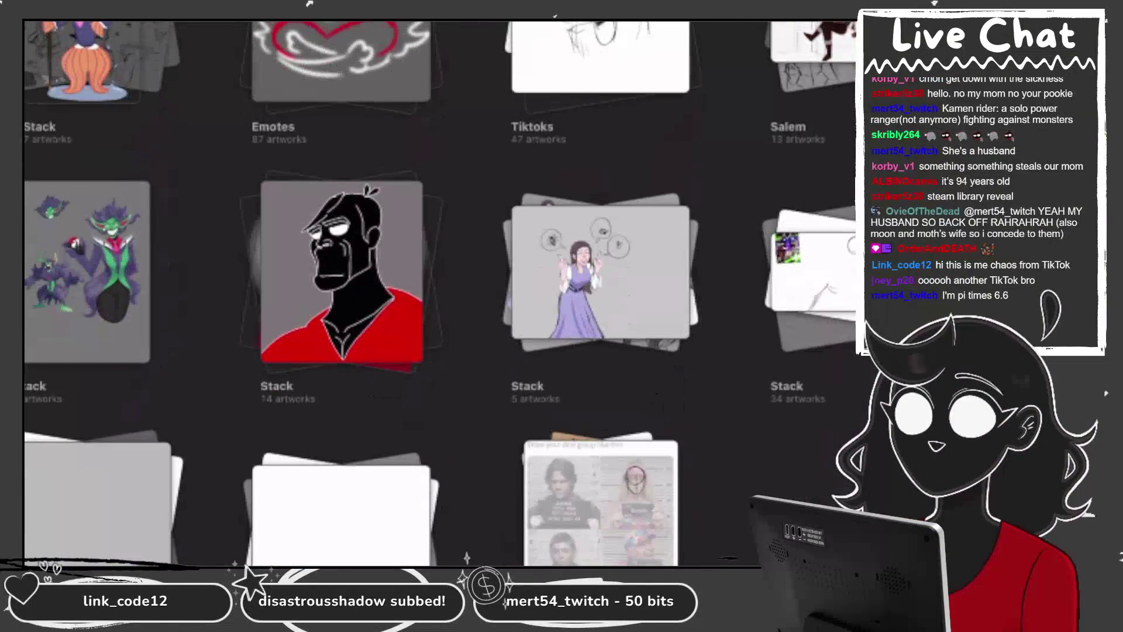
pyautogui.scroll(8, 439, 293)
pyautogui.scroll(3, 439, 292)
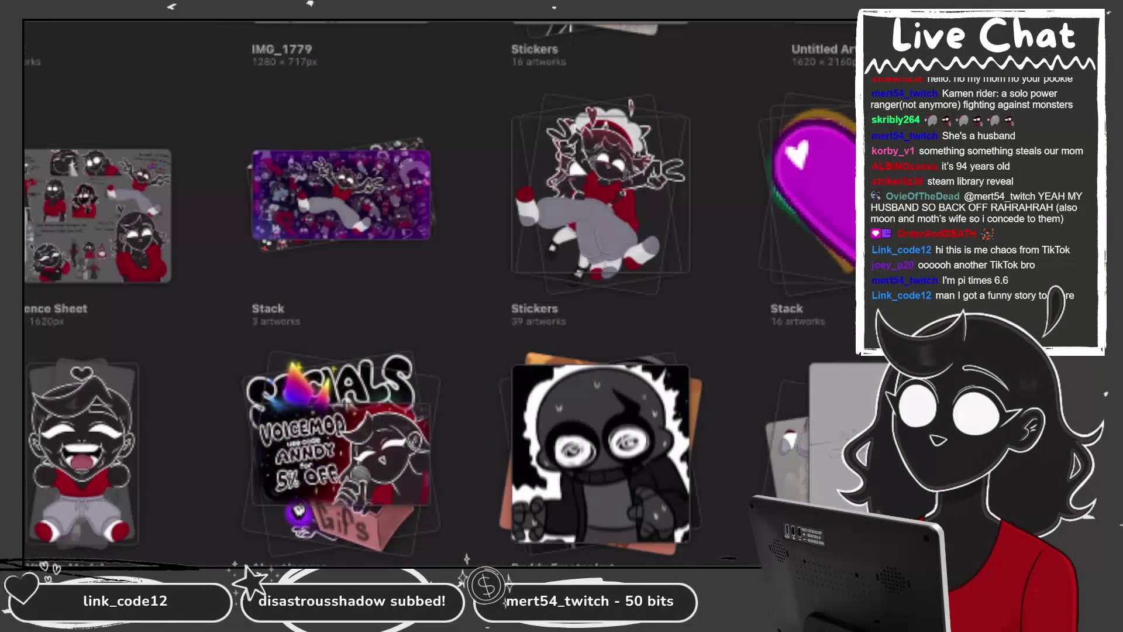
pyautogui.scroll(-2, 439, 293)
pyautogui.scroll(-10, 439, 292)
pyautogui.scroll(-10, 439, 292)
pyautogui.scroll(-10, 438, 293)
pyautogui.scroll(-10, 439, 293)
pyautogui.scroll(-10, 439, 292)
pyautogui.scroll(-10, 439, 292)
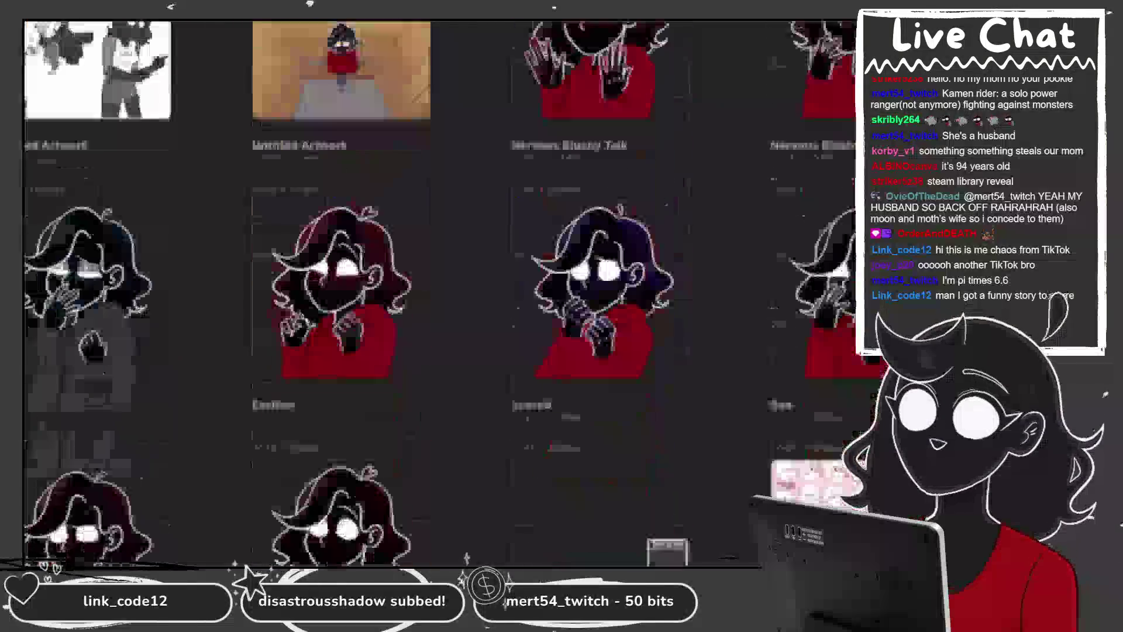
pyautogui.scroll(-10, 439, 292)
pyautogui.scroll(-10, 438, 293)
pyautogui.scroll(-3, 439, 292)
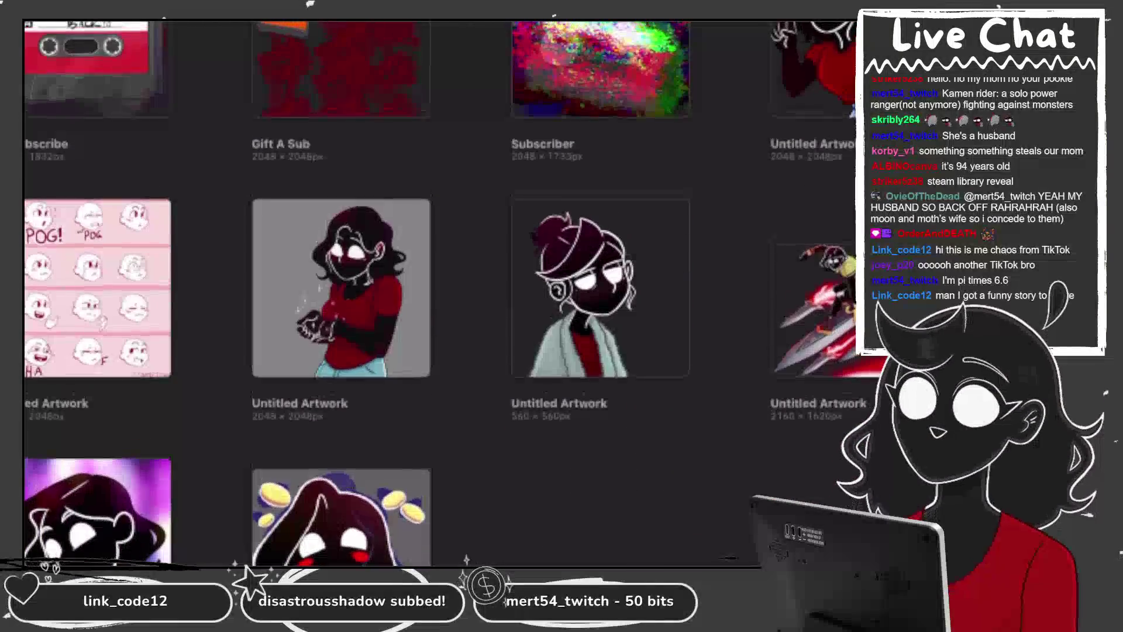
pyautogui.click(341, 511)
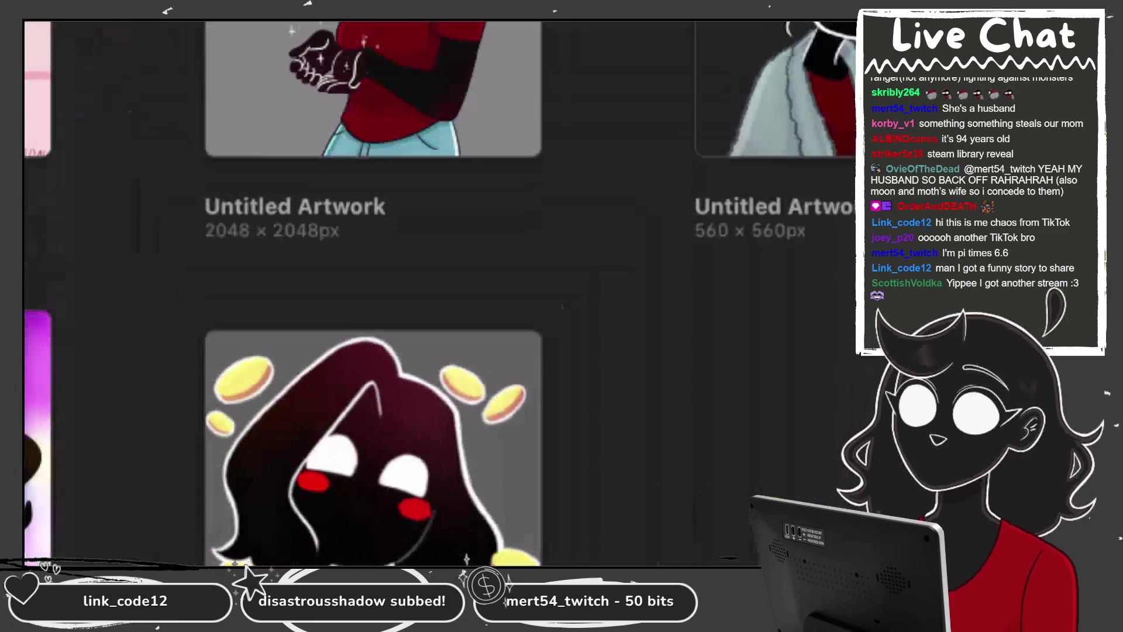
pyautogui.scroll(5, 439, 293)
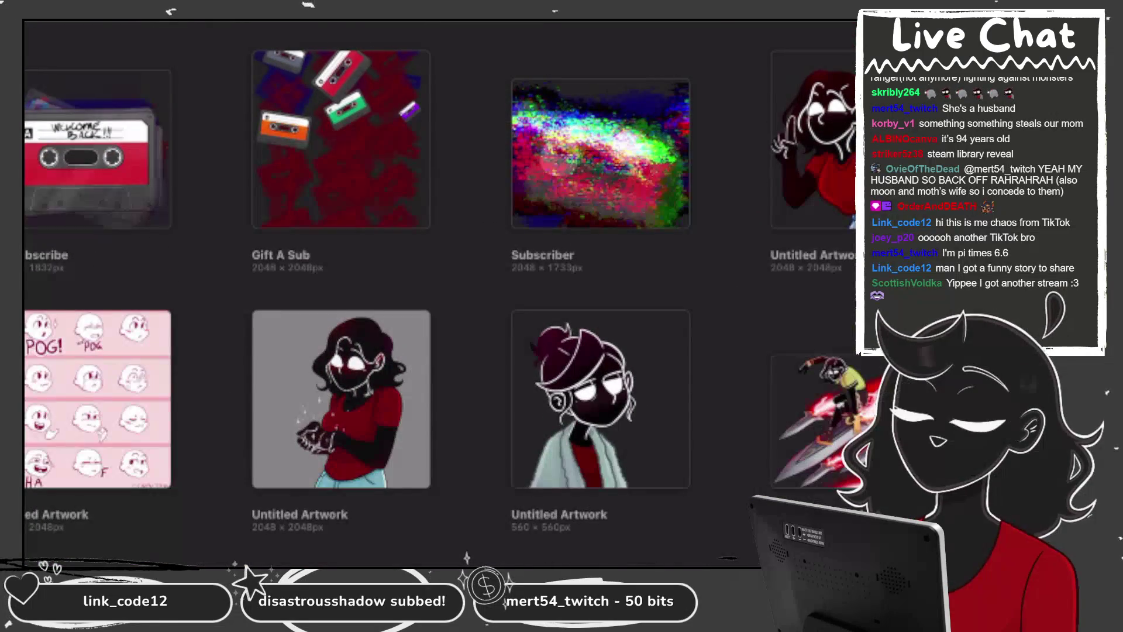
pyautogui.click(341, 399)
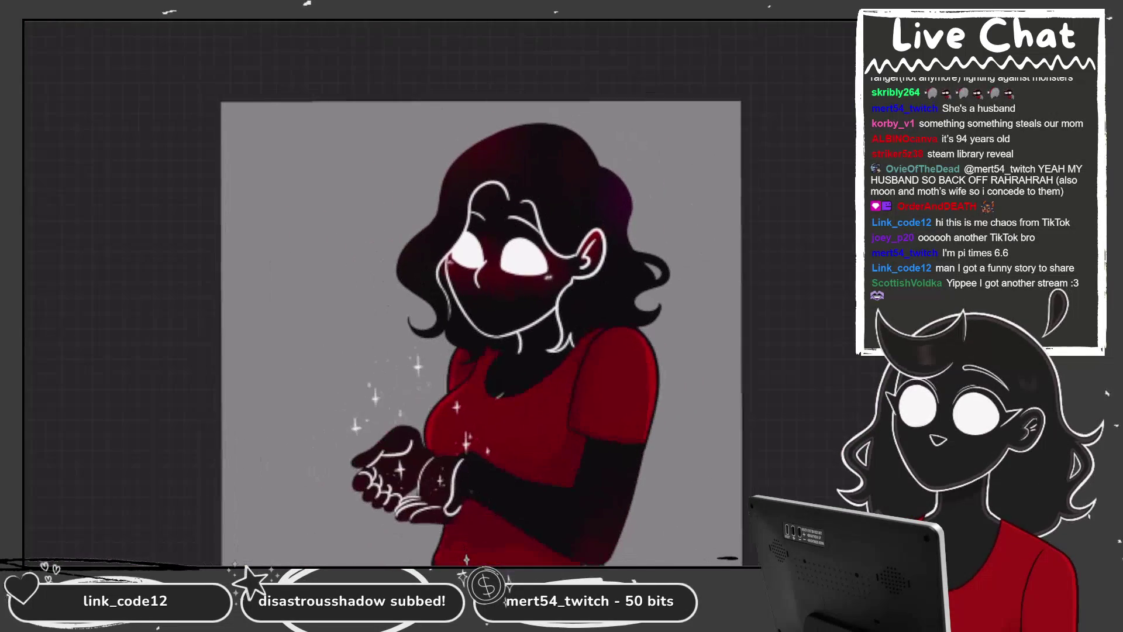
pyautogui.scroll(3, 438, 293)
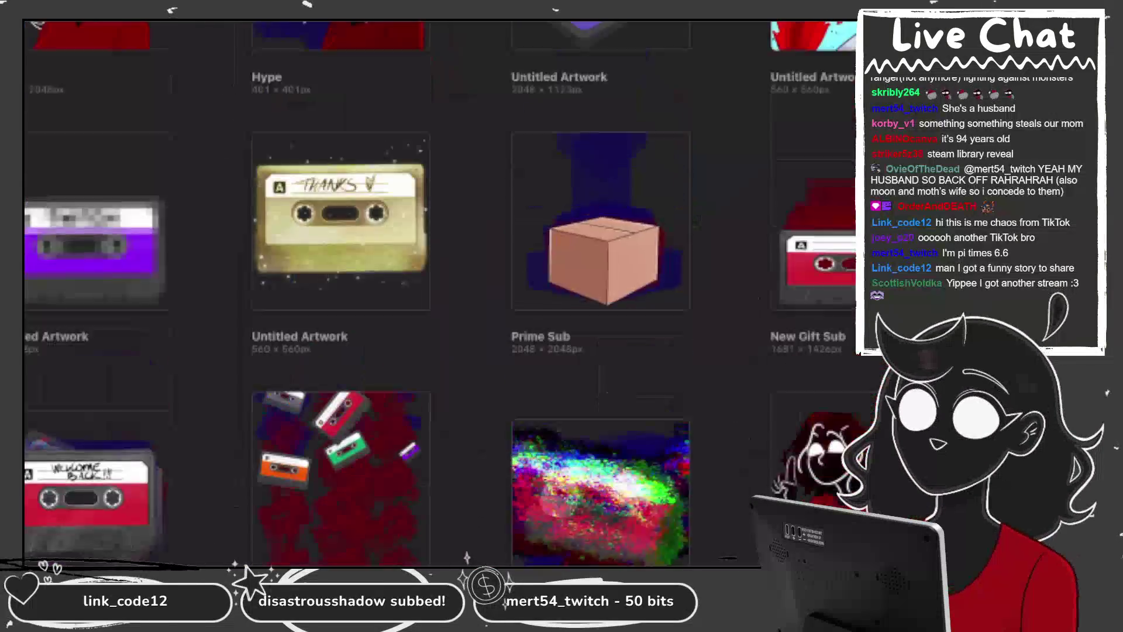
pyautogui.scroll(5, 438, 293)
pyautogui.scroll(5, 439, 292)
pyautogui.scroll(5, 438, 292)
pyautogui.scroll(5, 439, 293)
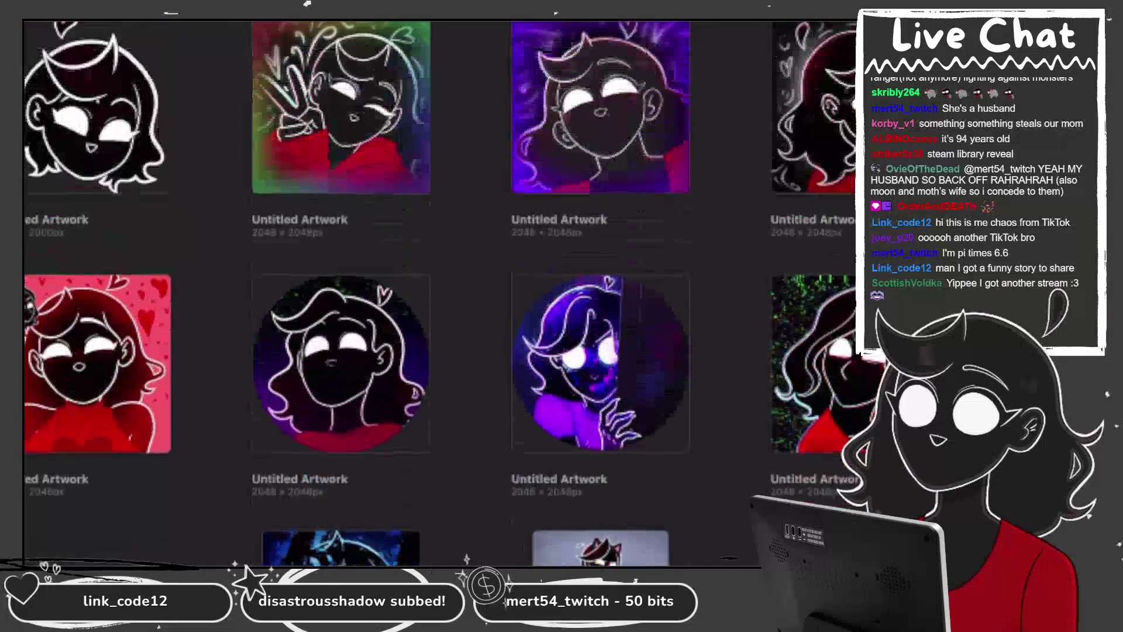
pyautogui.scroll(5, 439, 293)
pyautogui.scroll(5, 439, 292)
pyautogui.scroll(3, 438, 293)
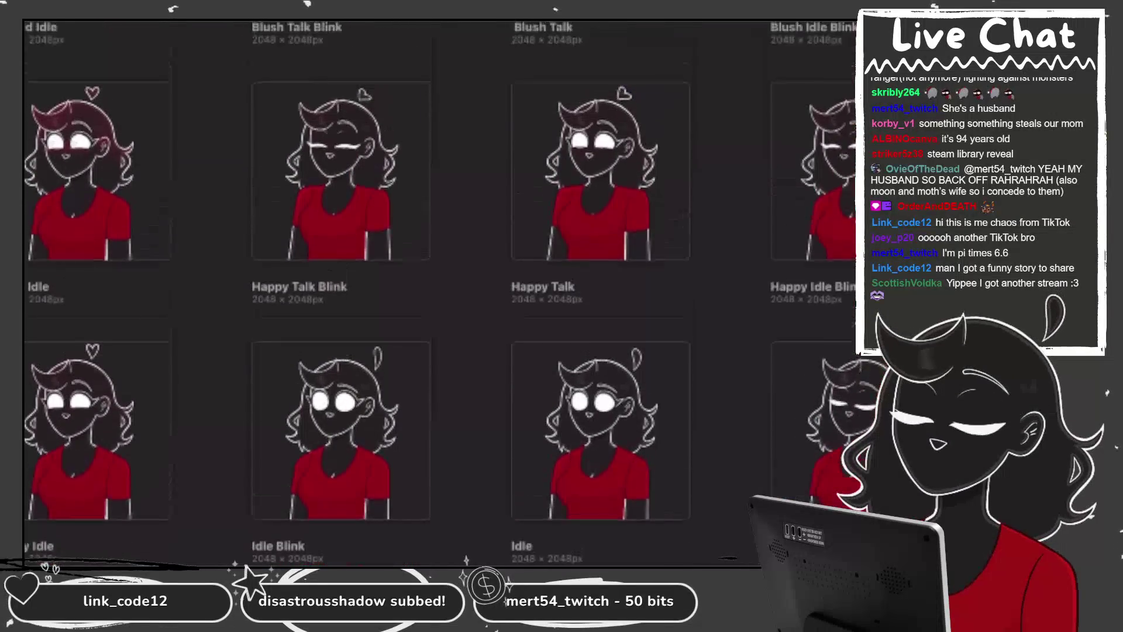
pyautogui.scroll(-5, 438, 293)
pyautogui.scroll(3, 438, 293)
pyautogui.scroll(-2, 438, 293)
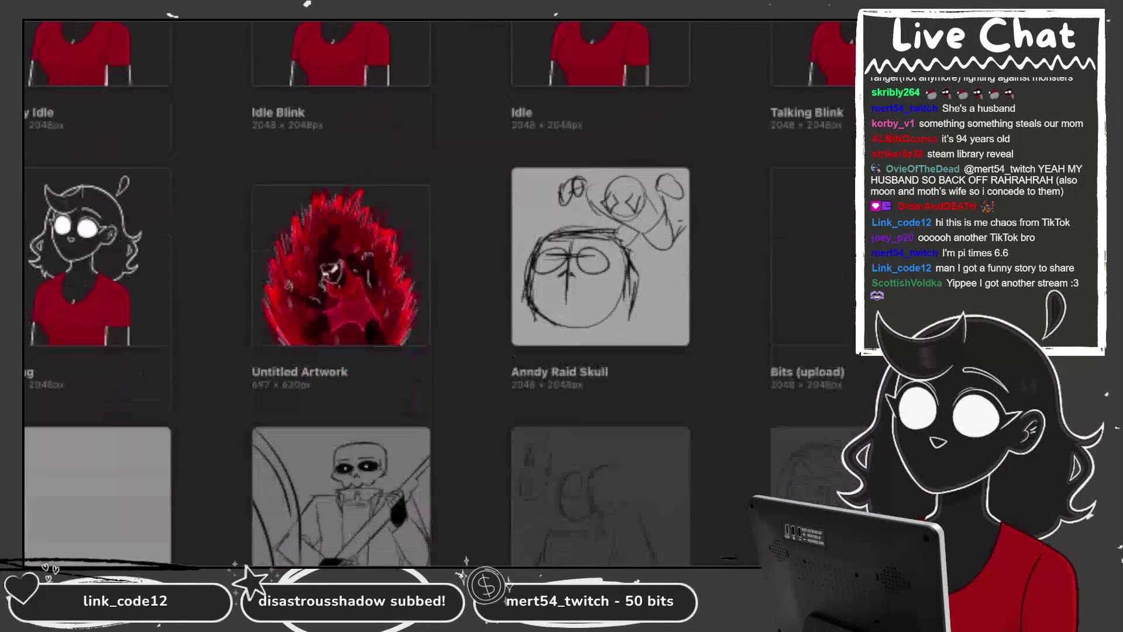
pyautogui.click(341, 265)
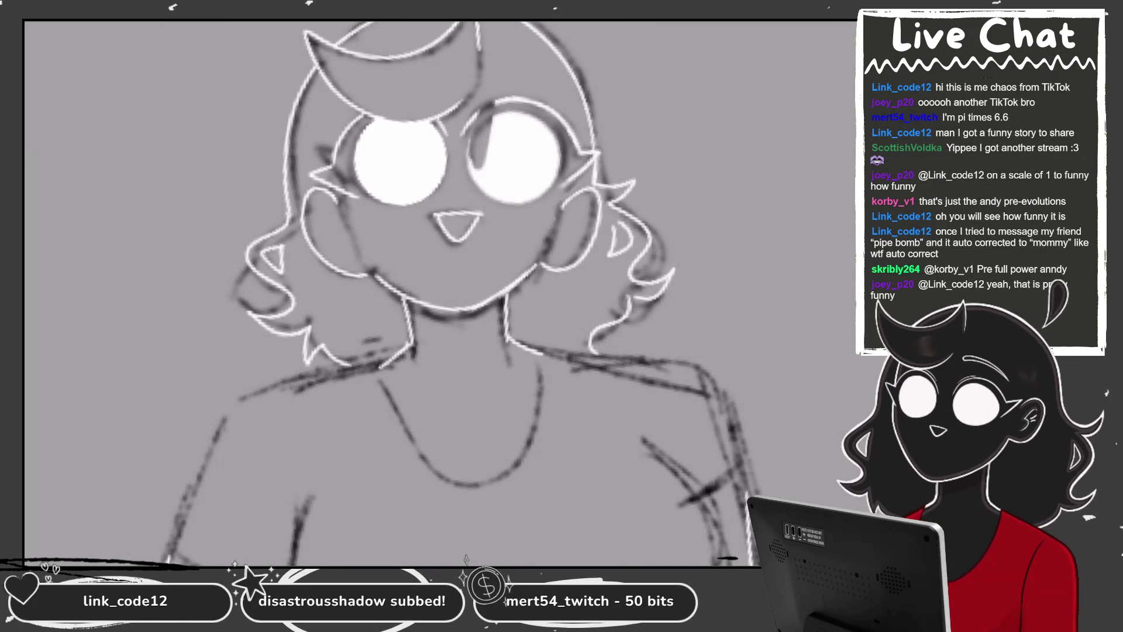
# Paint grey over the white highlight in the eye
pyautogui.moveTo(524, 105); pyautogui.dragTo(552, 110)
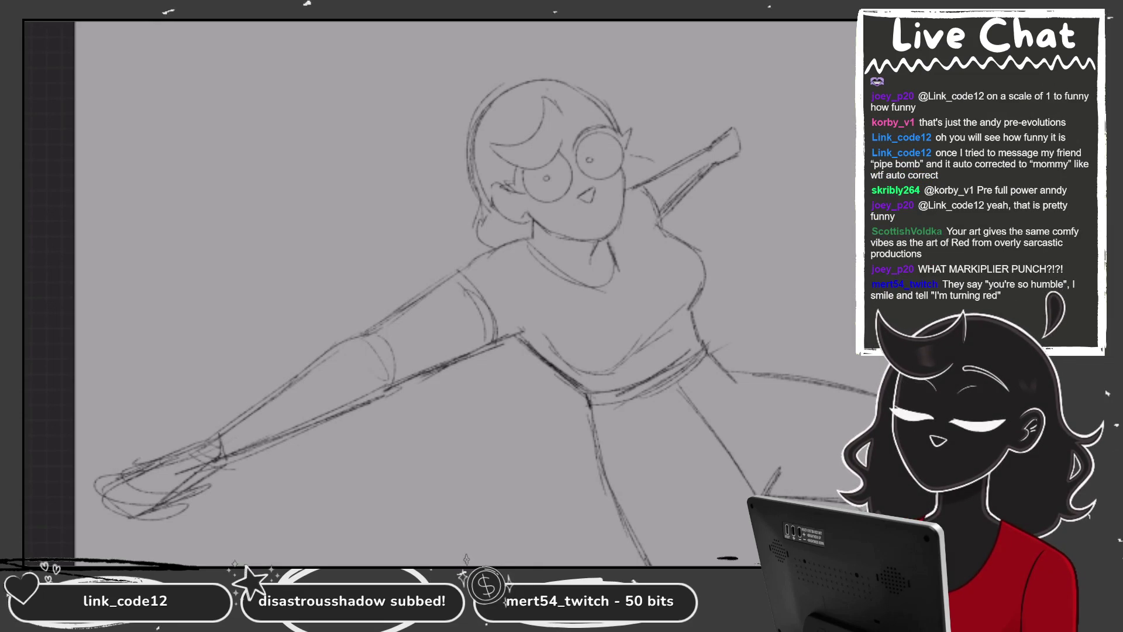
# Lasso the right eye in the gray face sketch and enlarge it
pyautogui.scroll(1, 649, 208)
pyautogui.scroll(1, 649, 207)
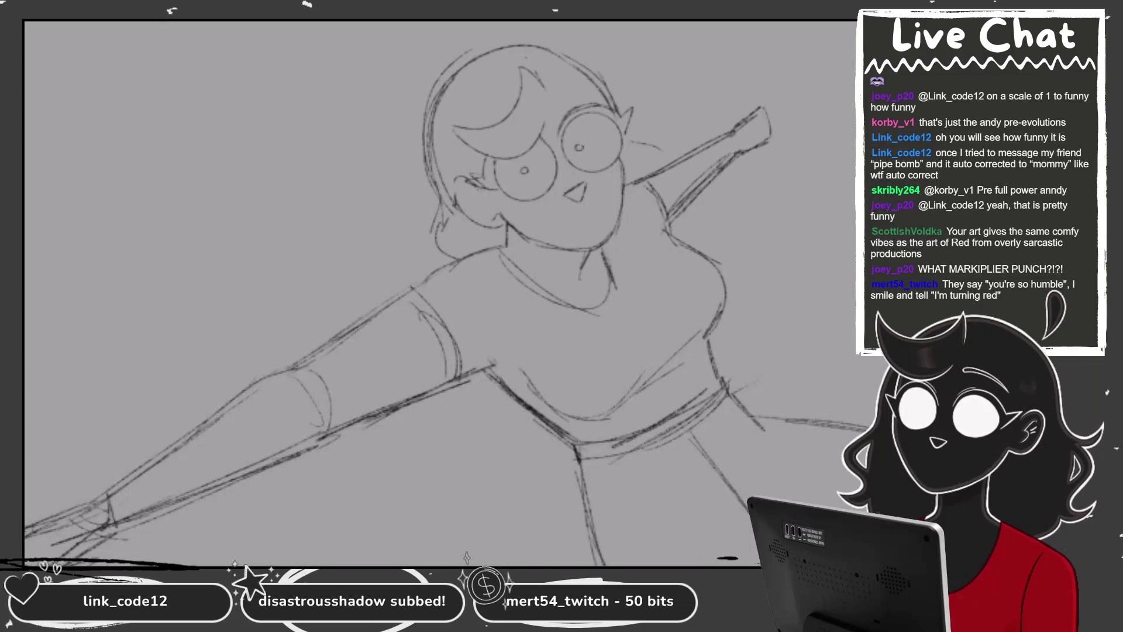
pyautogui.scroll(1, 649, 208)
pyautogui.scroll(1, 736, 221)
pyautogui.scroll(1, 737, 222)
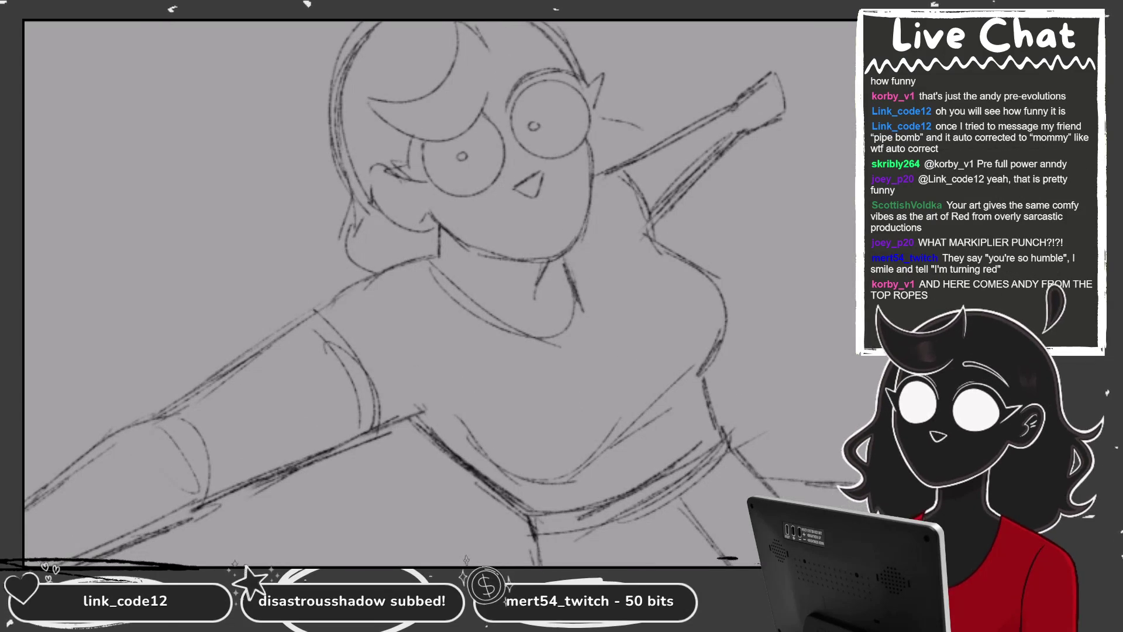
pyautogui.scroll(-1, 439, 293)
pyautogui.scroll(-1, 439, 293)
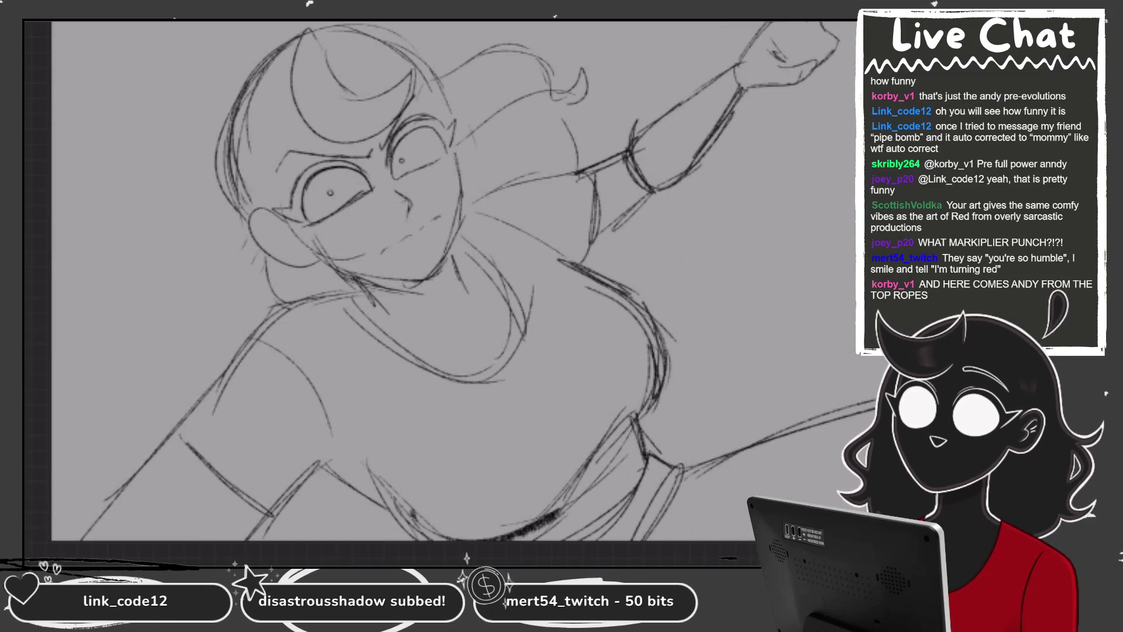
pyautogui.moveTo(255, 152)
pyautogui.mouseDown()
pyautogui.moveTo(462, 152)
pyautogui.moveTo(269, 269)
pyautogui.mouseUp()
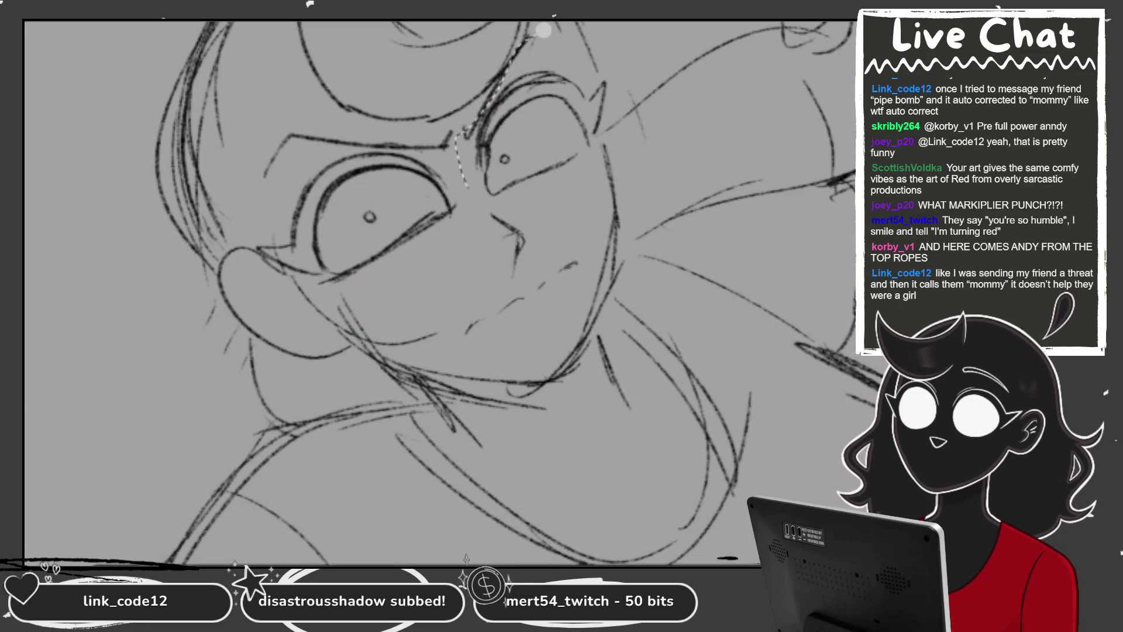
pyautogui.moveTo(591, 155); pyautogui.dragTo(541, 63)
pyautogui.moveTo(614, 29); pyautogui.dragTo(619, 18)
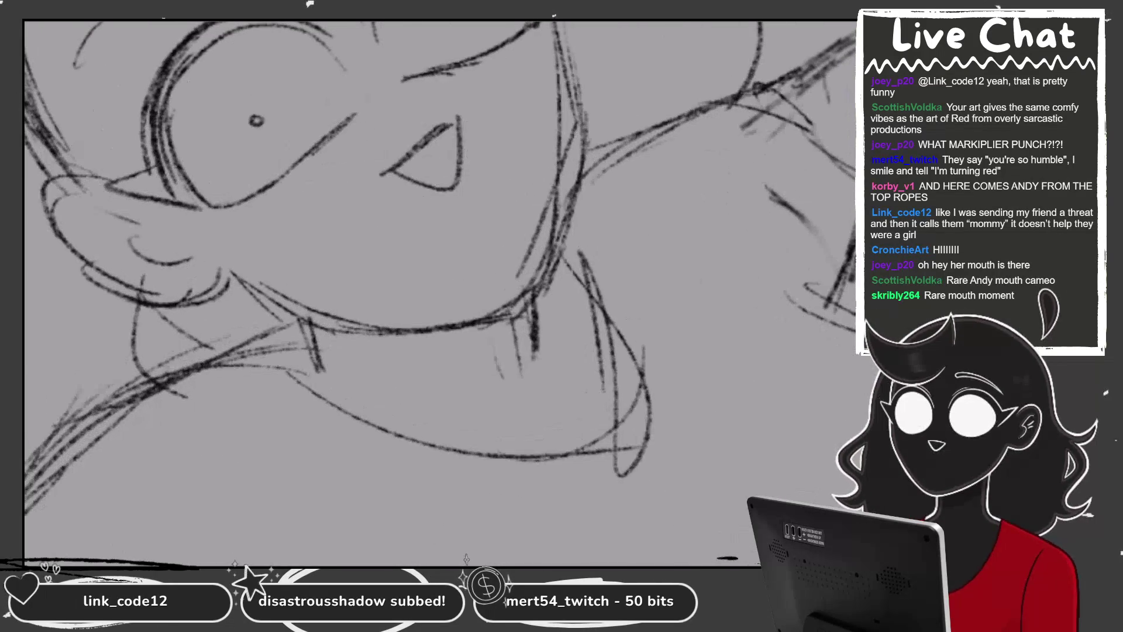
# Lasso the nose triangle and shift it slightly down and to the right
pyautogui.moveTo(463, 89); pyautogui.dragTo(403, 217)
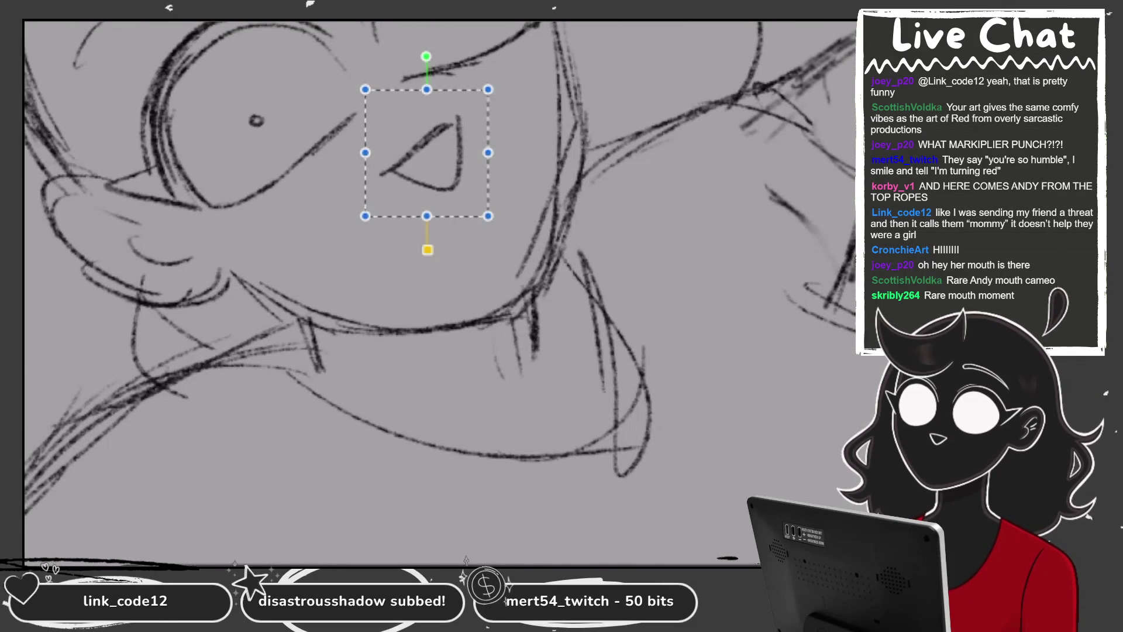
pyautogui.moveTo(430, 170); pyautogui.dragTo(449, 199)
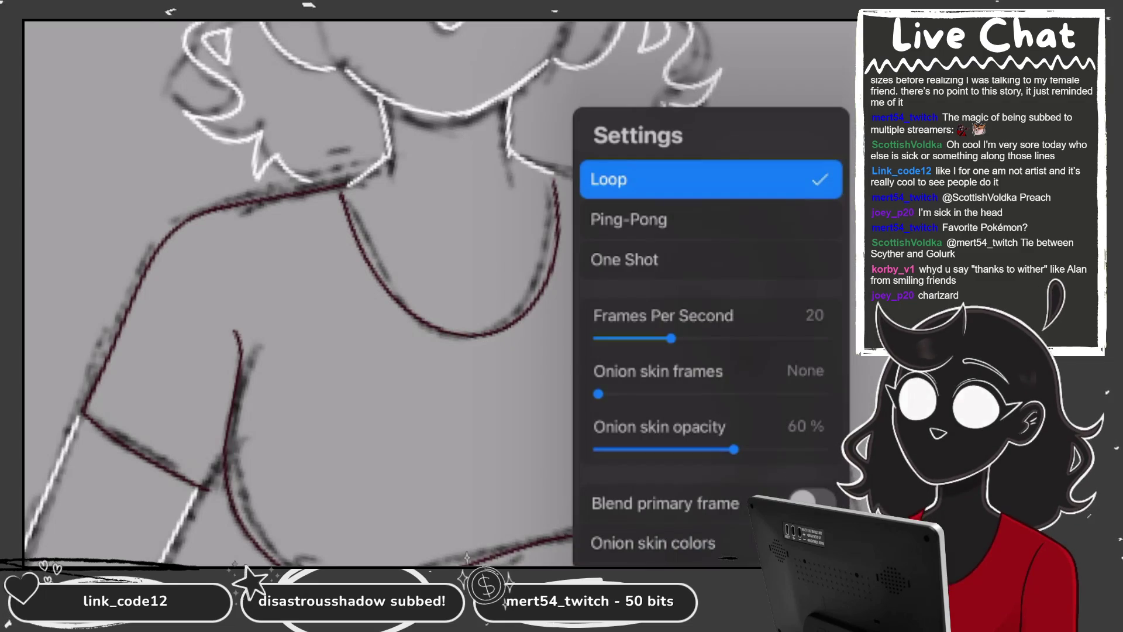
# Open the Layers list and scroll through the groups to find the blue construction-line layer
pyautogui.press('l')
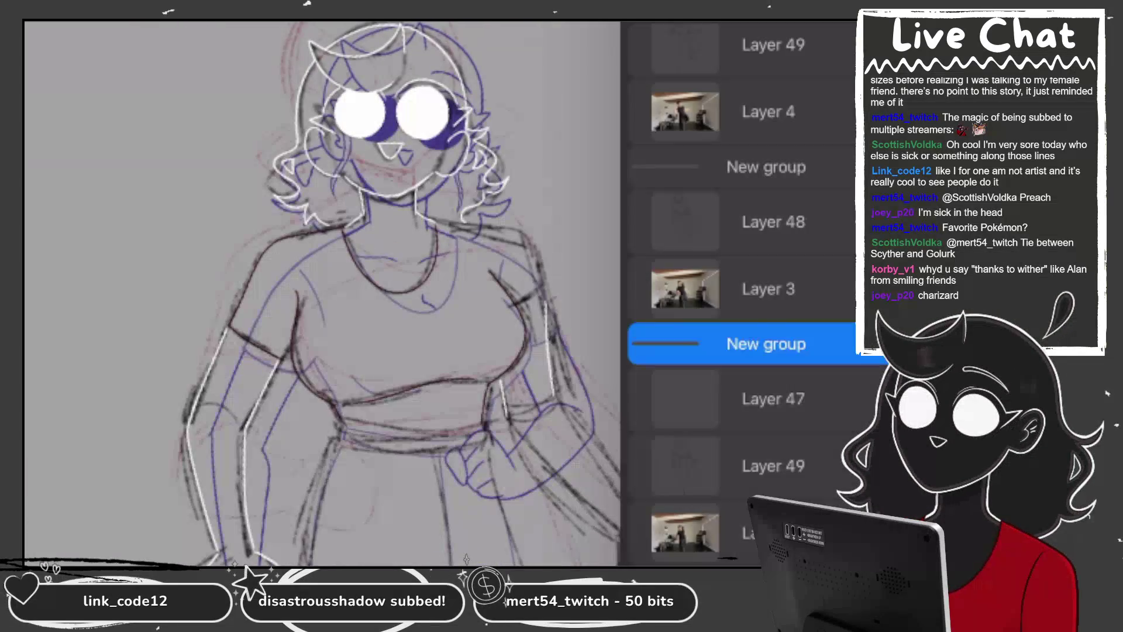
pyautogui.scroll(10, 740, 293)
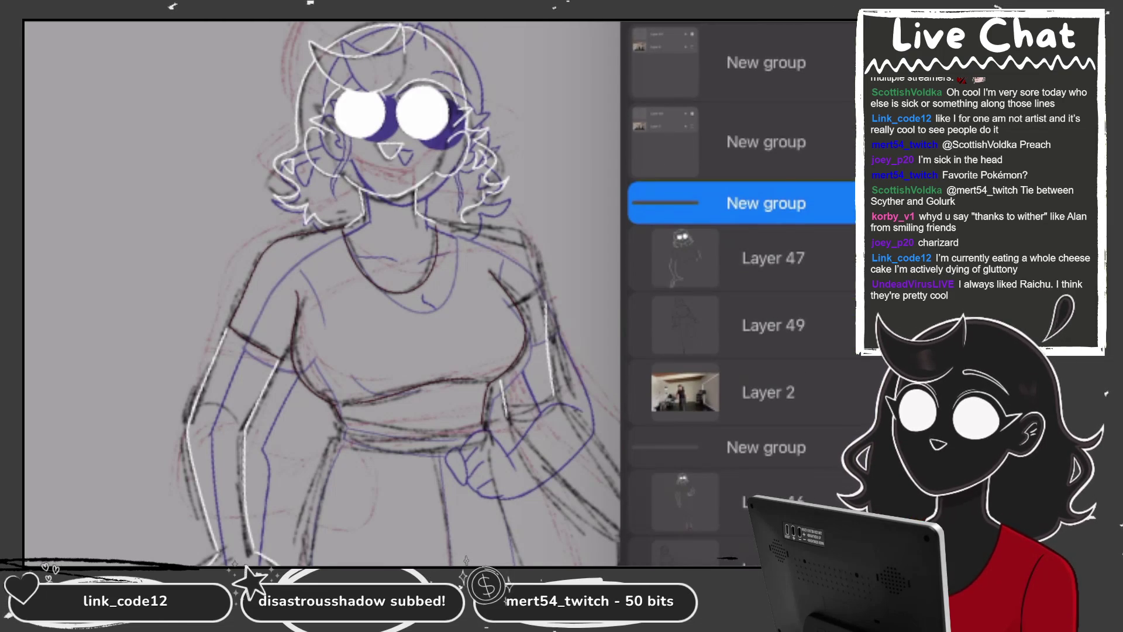
pyautogui.scroll(-2, 741, 234)
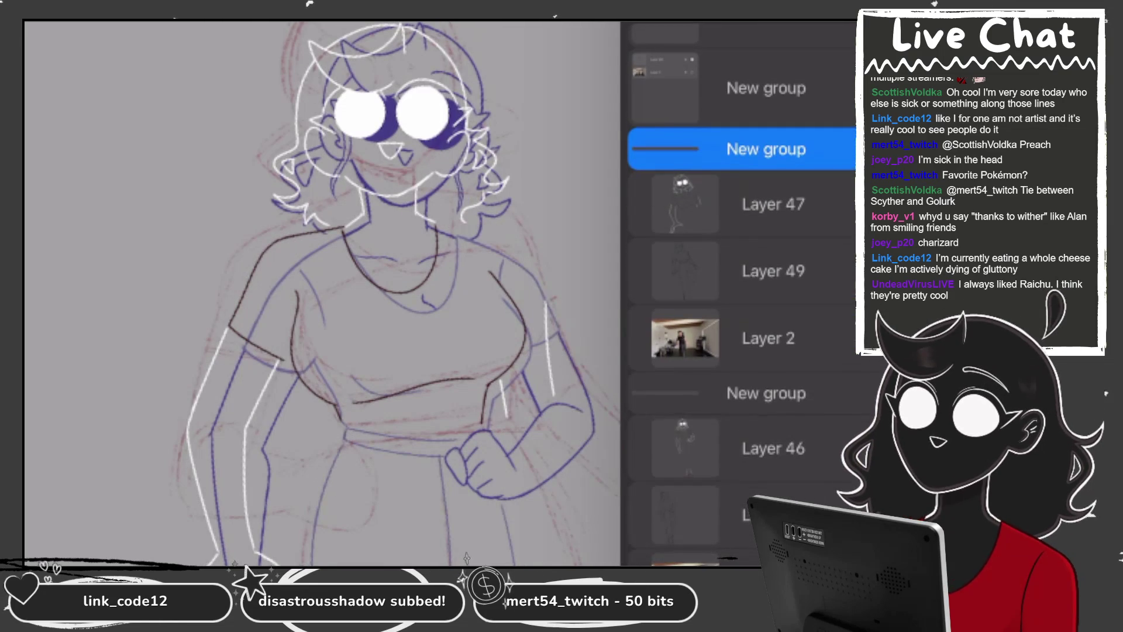
pyautogui.scroll(-2, 741, 234)
pyautogui.scroll(1, 741, 234)
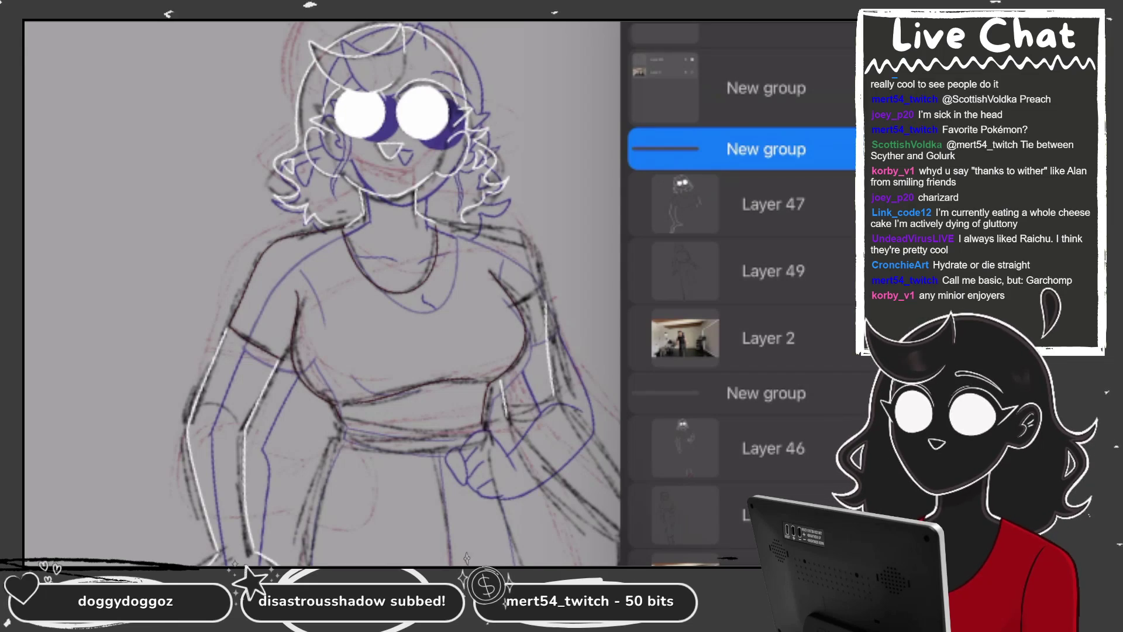
pyautogui.scroll(3, 439, 293)
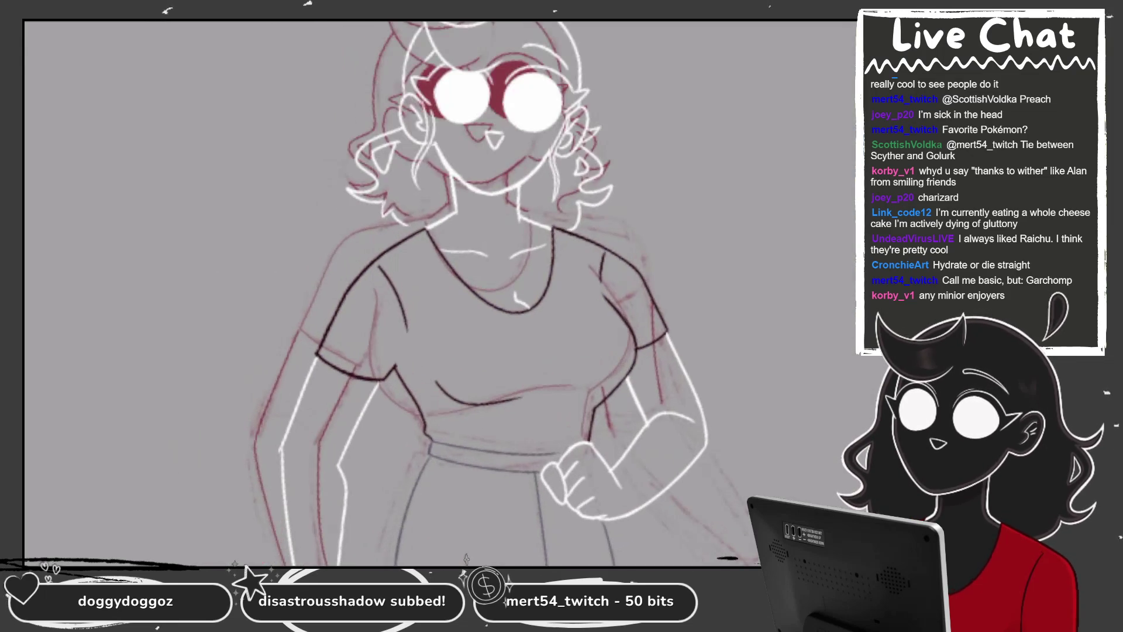
# Lower the onion skin opacity to 23% and make Layer 47 the active layer
pyautogui.moveTo(733, 449); pyautogui.dragTo(652, 449)
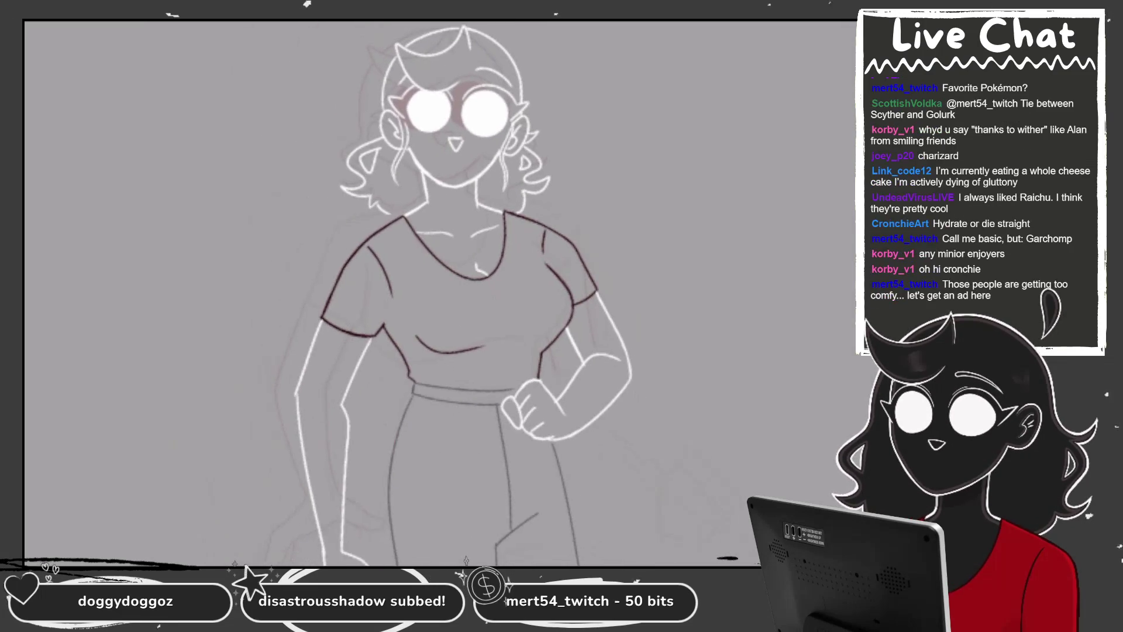
pyautogui.press('l')
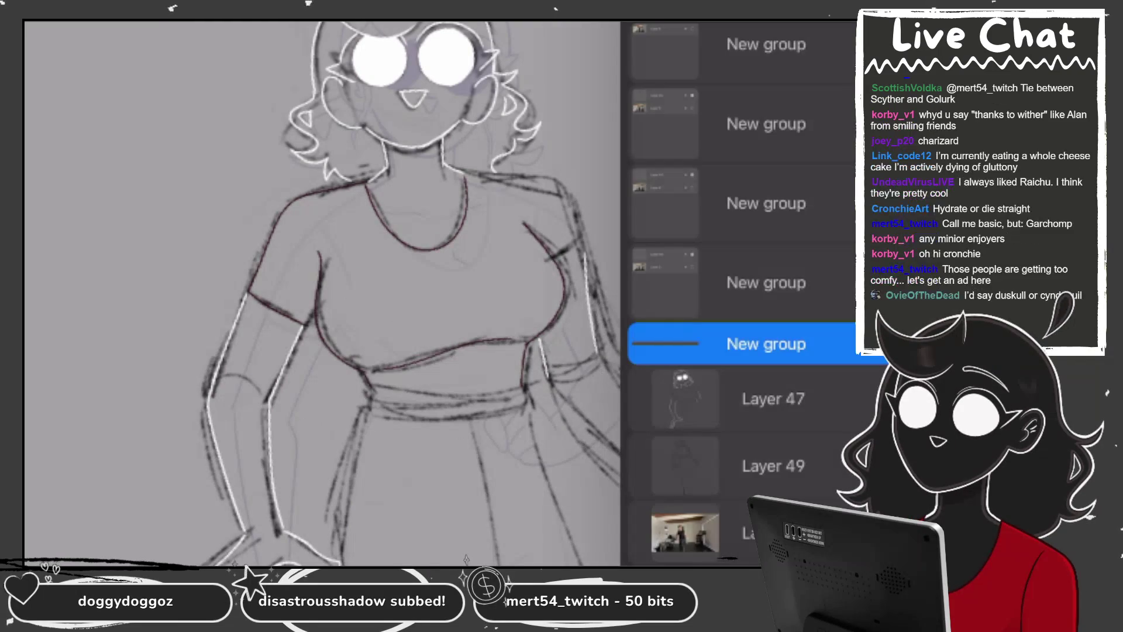
pyautogui.click(872, 344)
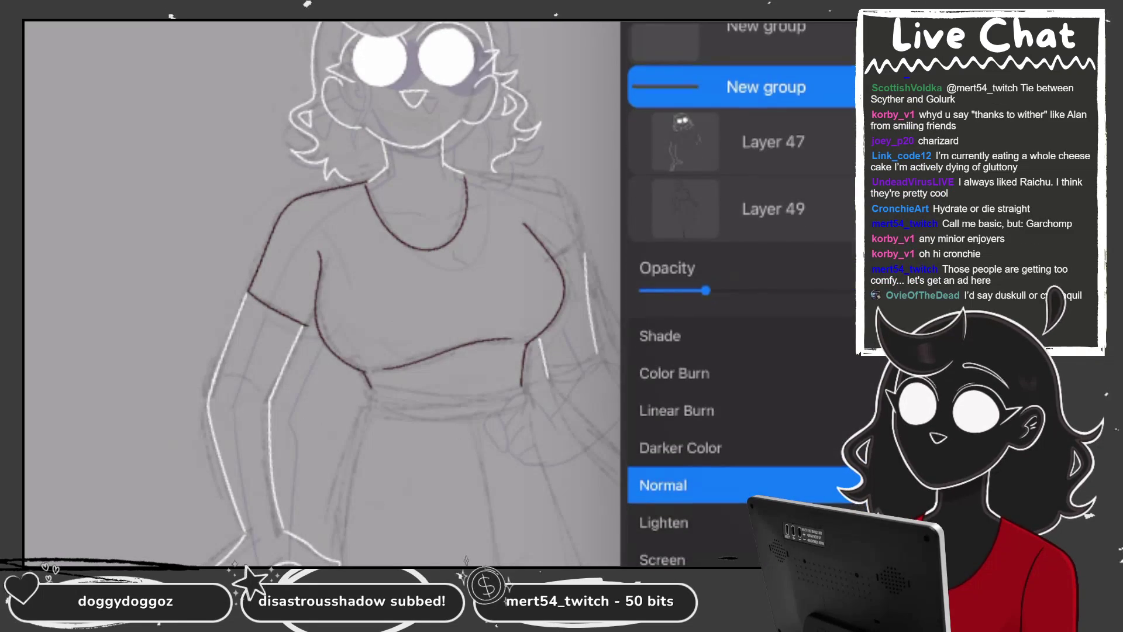
pyautogui.click(871, 86)
pyautogui.click(772, 204)
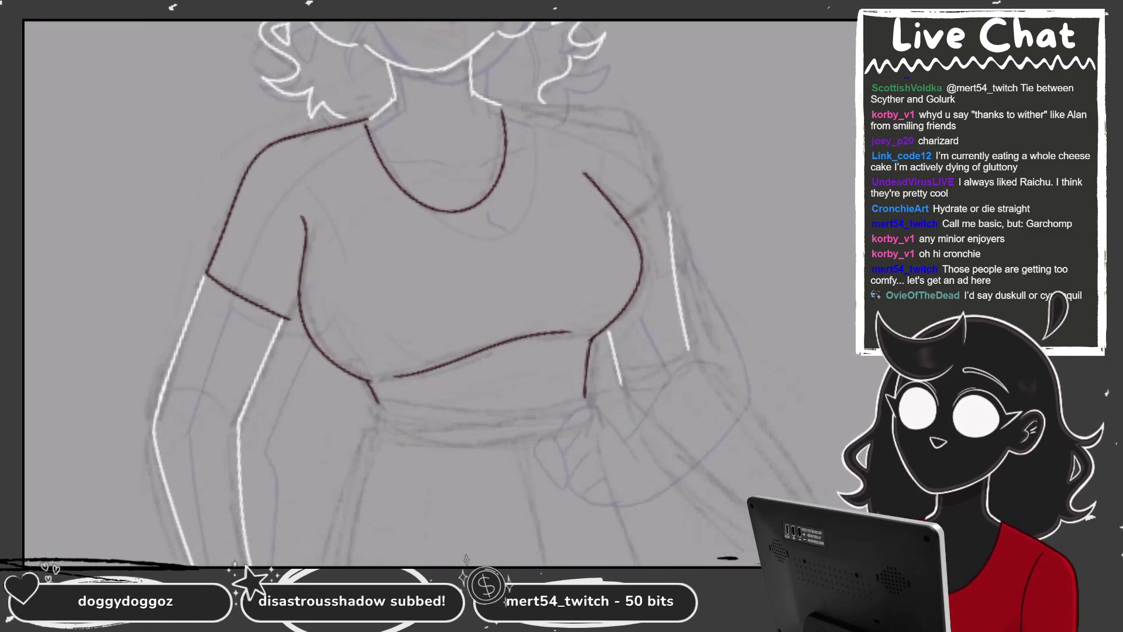
# Erase the old chest outline and redraw the shirt's left chest line down to the bottom
pyautogui.moveTo(302, 219); pyautogui.dragTo(320, 351)
pyautogui.moveTo(300, 287)
pyautogui.mouseDown()
pyautogui.moveTo(300, 321)
pyautogui.moveTo(335, 364)
pyautogui.mouseUp()
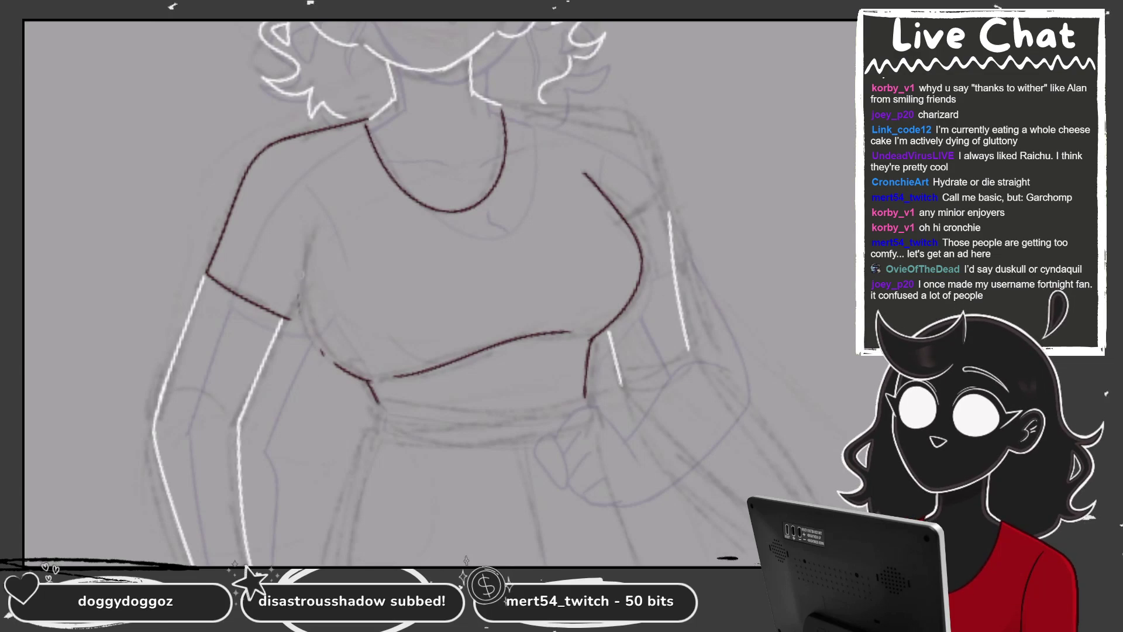
pyautogui.scroll(2, 438, 263)
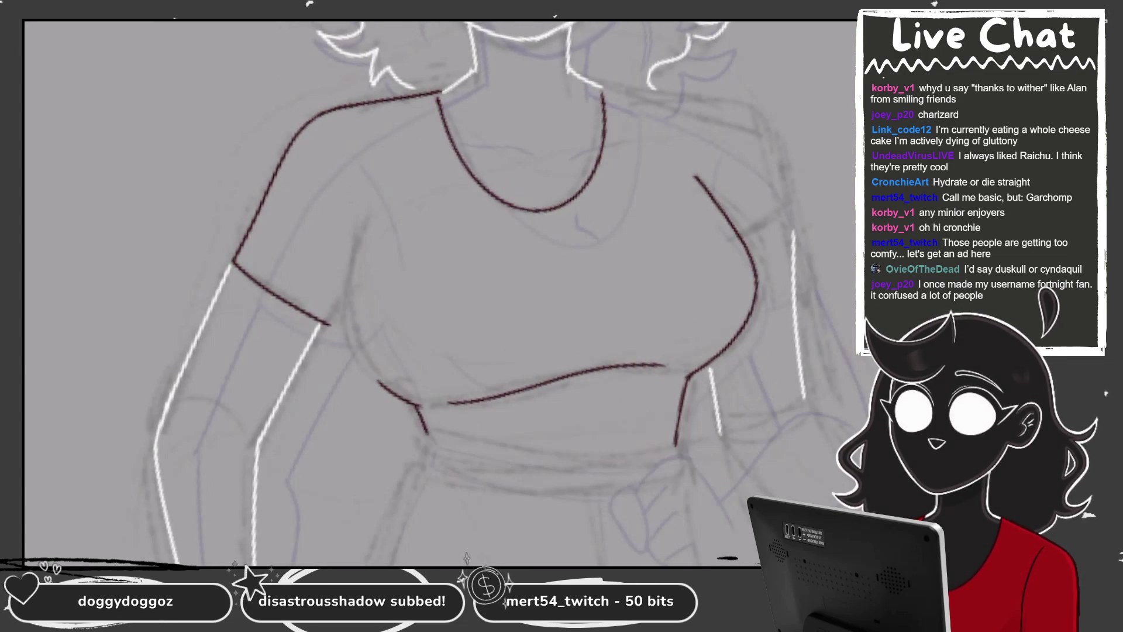
pyautogui.moveTo(375, 201); pyautogui.dragTo(404, 395)
pyautogui.hotkey('ctrl', 'z')
pyautogui.moveTo(364, 204)
pyautogui.mouseDown()
pyautogui.moveTo(357, 242)
pyautogui.moveTo(409, 410)
pyautogui.mouseUp()
pyautogui.hotkey('ctrl', 'z')
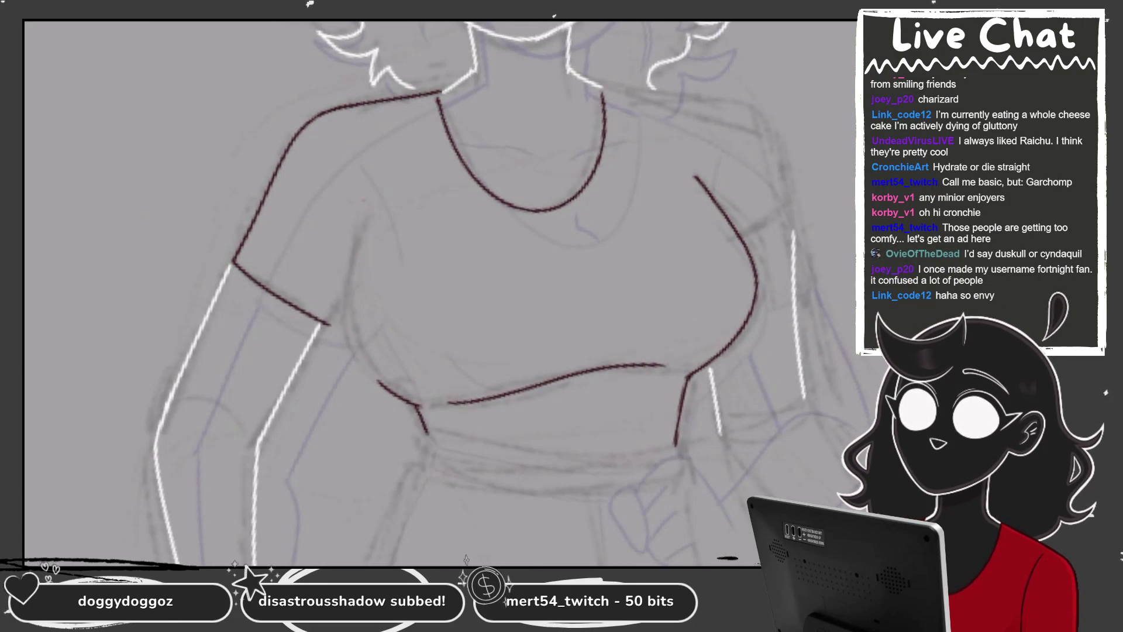
pyautogui.moveTo(364, 200); pyautogui.dragTo(416, 402)
pyautogui.scroll(-5, 410, 263)
pyautogui.scroll(1, 409, 264)
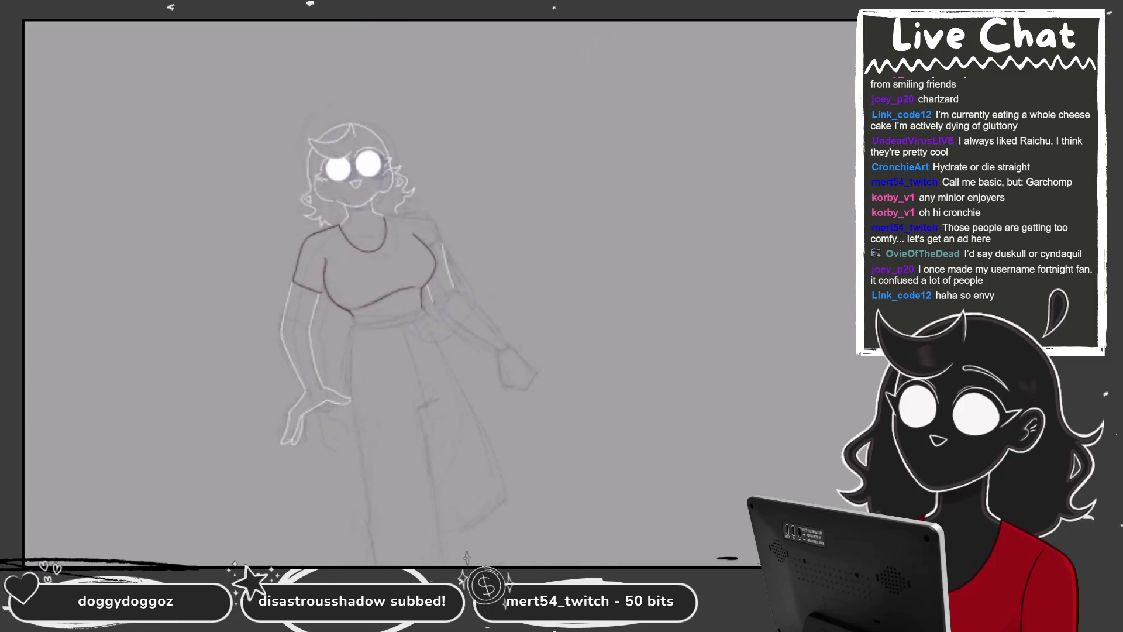
pyautogui.scroll(1, 409, 264)
pyautogui.scroll(1, 409, 263)
# Replace the middle of the lower chest line with a new dark line across the chest
pyautogui.moveTo(506, 291); pyautogui.dragTo(453, 320)
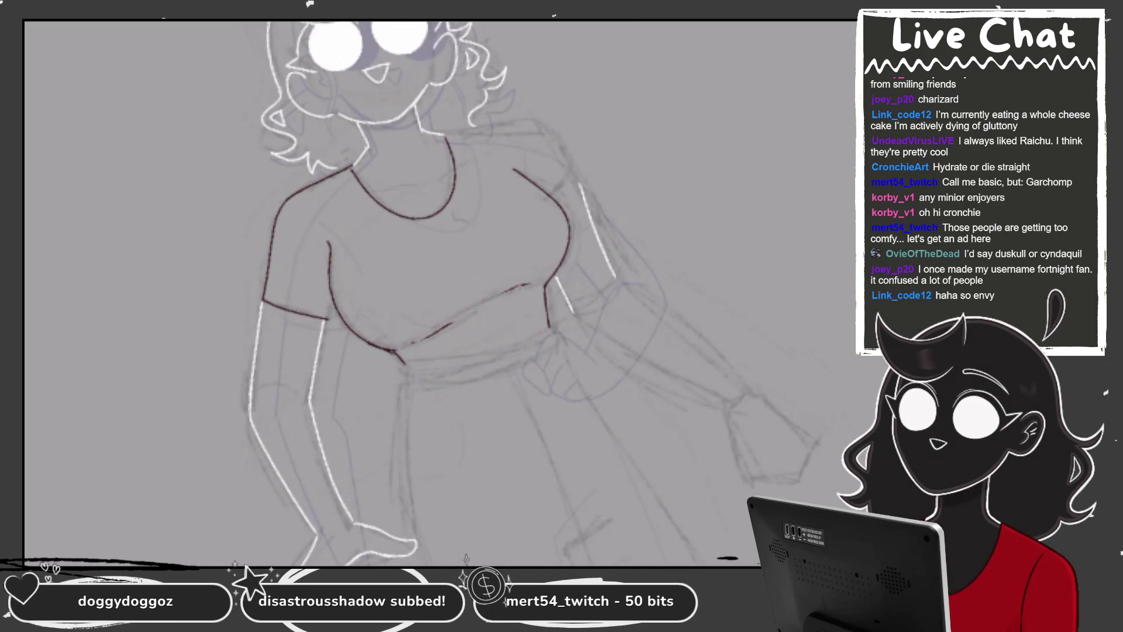
pyautogui.scroll(1, 435, 319)
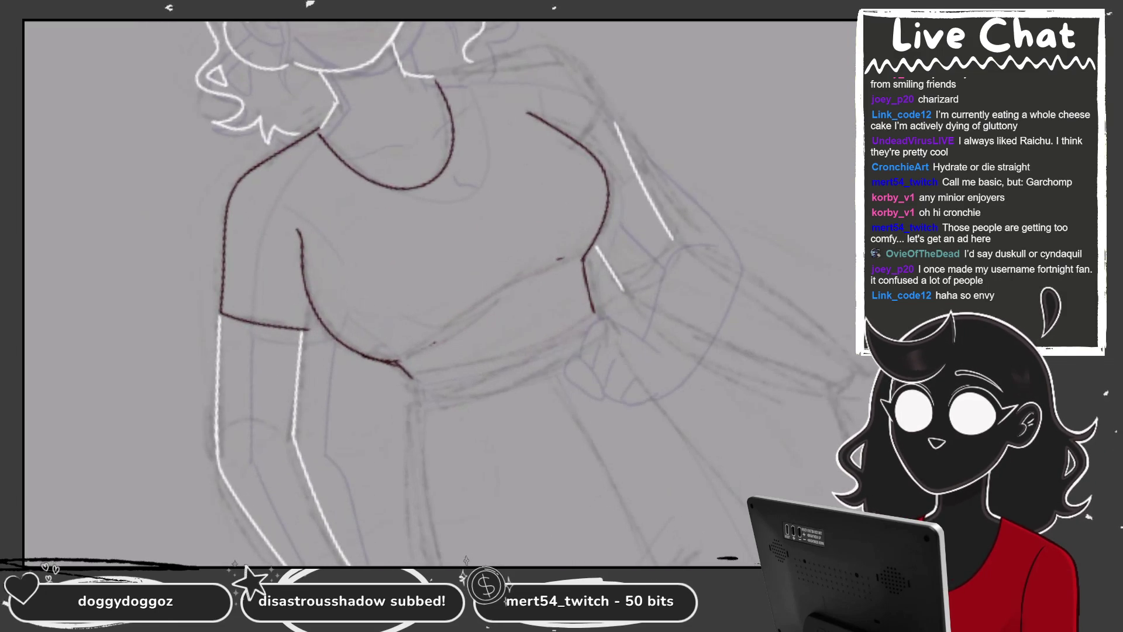
pyautogui.moveTo(542, 283); pyautogui.dragTo(453, 341)
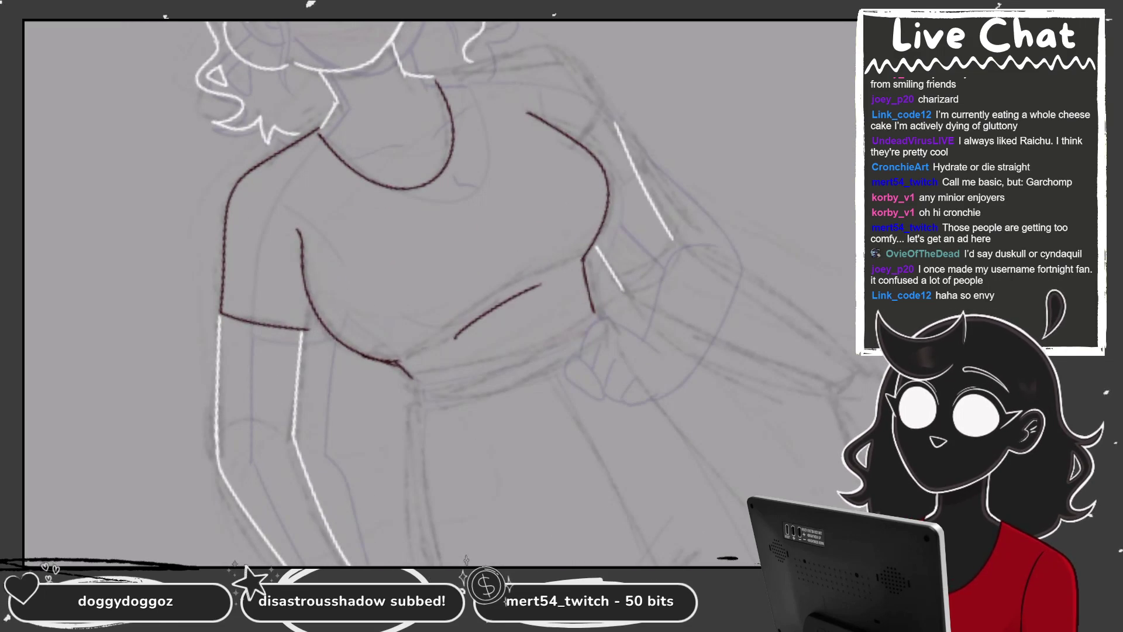
pyautogui.moveTo(544, 275); pyautogui.dragTo(433, 342)
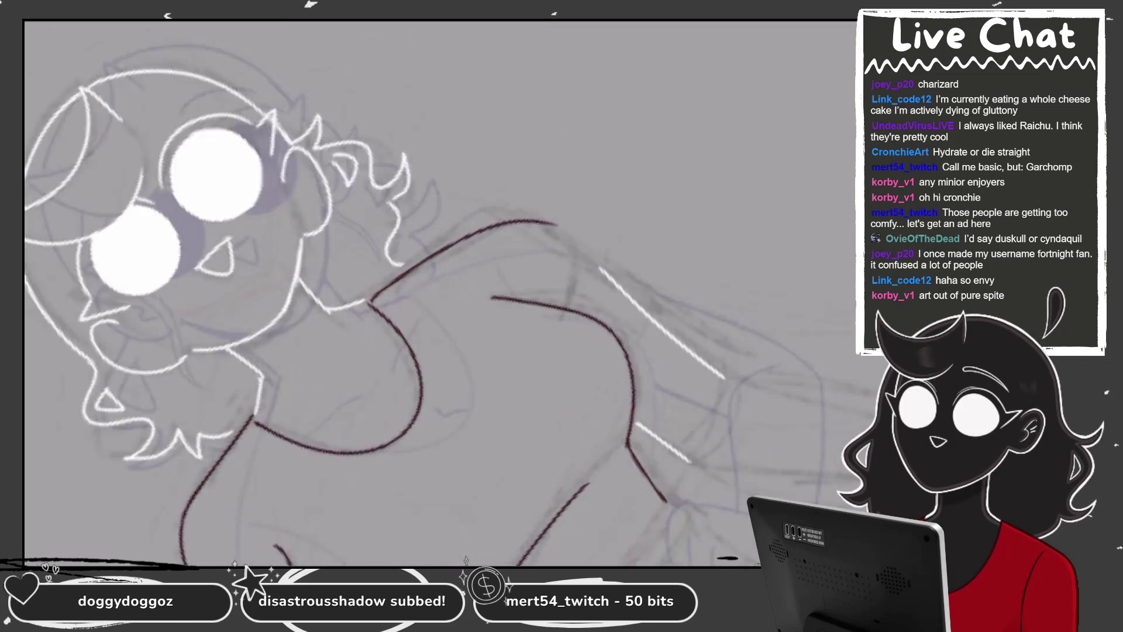
pyautogui.scroll(2, 351, 292)
pyautogui.moveTo(374, 349)
pyautogui.mouseDown()
pyautogui.moveTo(337, 403)
pyautogui.moveTo(468, 262)
pyautogui.mouseUp()
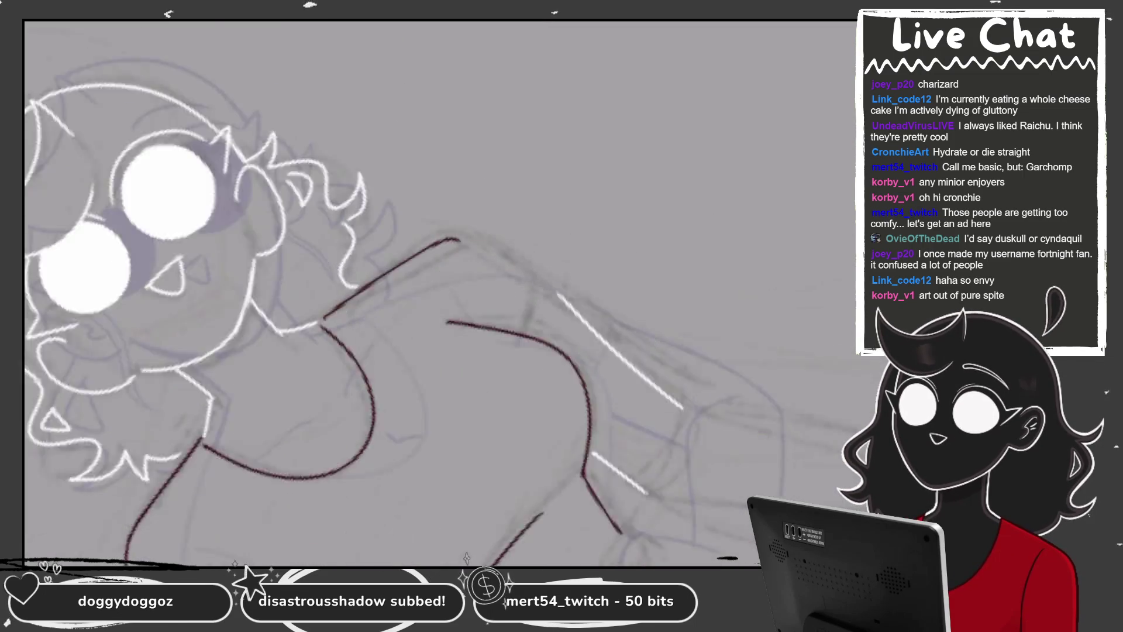
pyautogui.hotkey('ctrl', 'z')
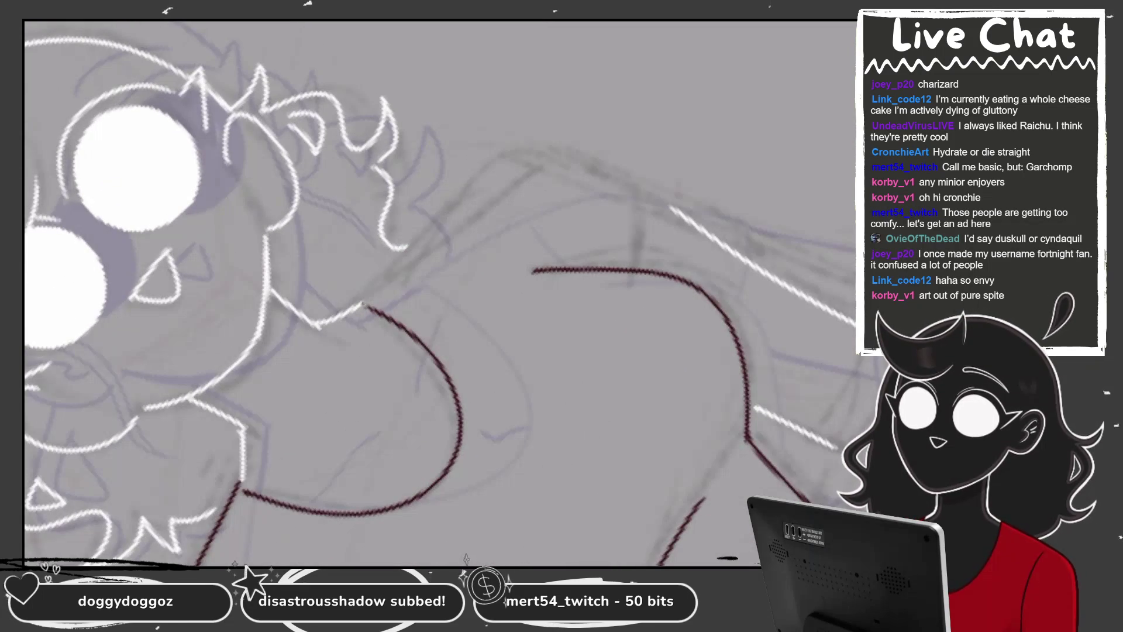
pyautogui.scroll(-3, 439, 293)
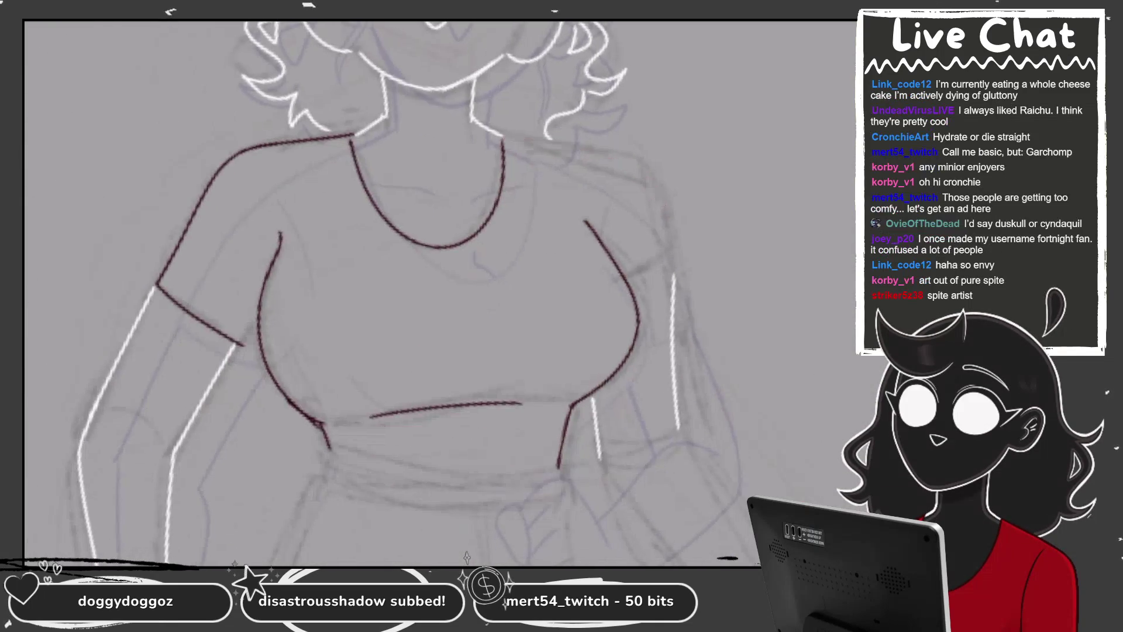
# Draw the right shoulder line, the shorter right torso side, and extend the sleeve hem
pyautogui.moveTo(471, 206); pyautogui.dragTo(644, 163)
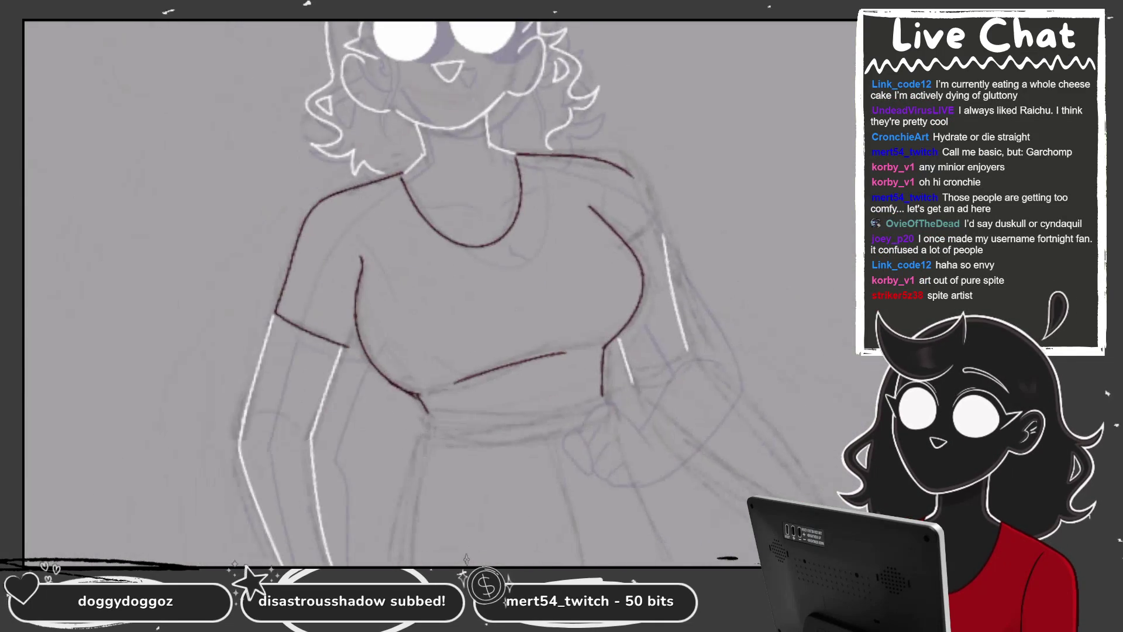
pyautogui.scroll(2, 410, 293)
pyautogui.moveTo(629, 234); pyautogui.dragTo(630, 379)
pyautogui.hotkey('ctrl', 'z')
pyautogui.moveTo(608, 155); pyautogui.dragTo(637, 311)
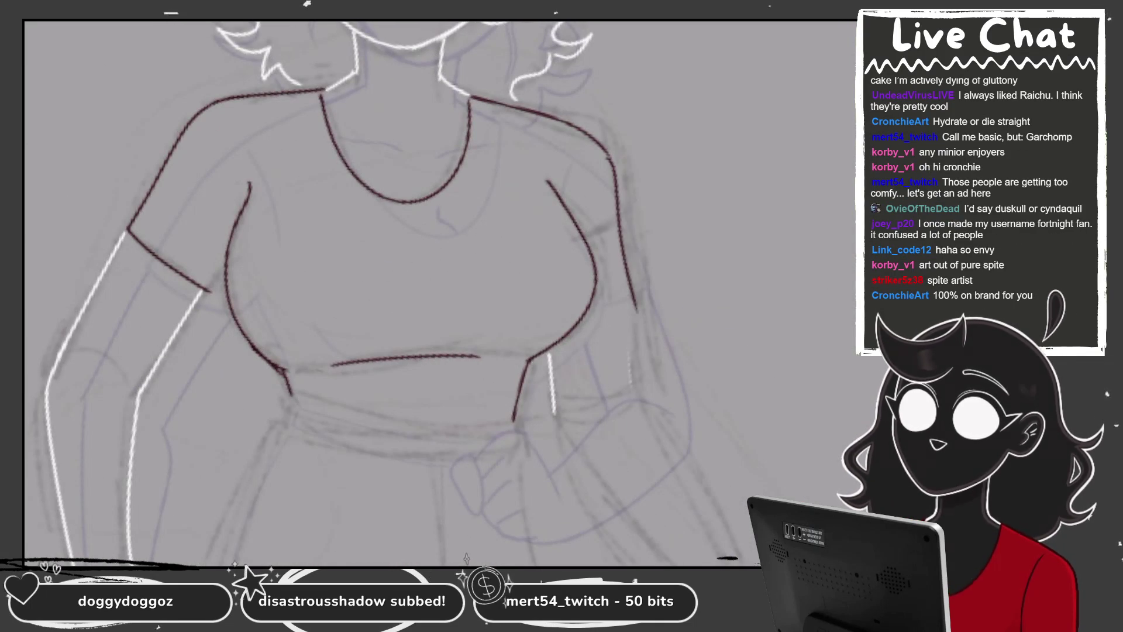
pyautogui.hotkey('ctrl', 'z')
pyautogui.moveTo(609, 155)
pyautogui.mouseDown()
pyautogui.moveTo(643, 272)
pyautogui.moveTo(596, 288)
pyautogui.moveTo(642, 274)
pyautogui.mouseUp()
pyautogui.hotkey('ctrl', 'z')
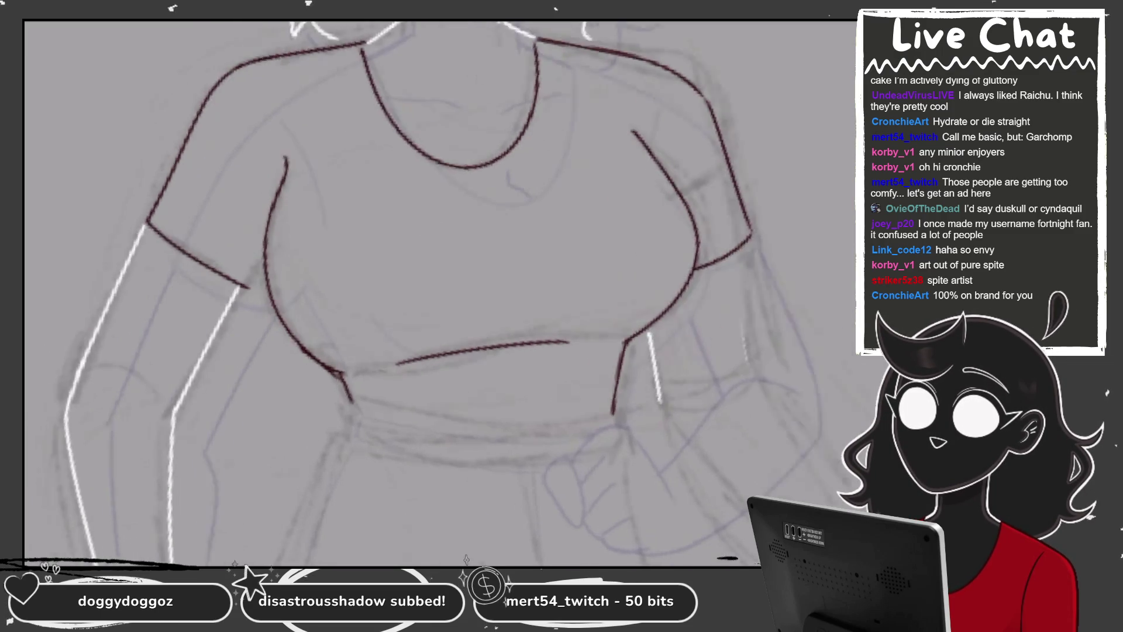
pyautogui.scroll(5, 409, 263)
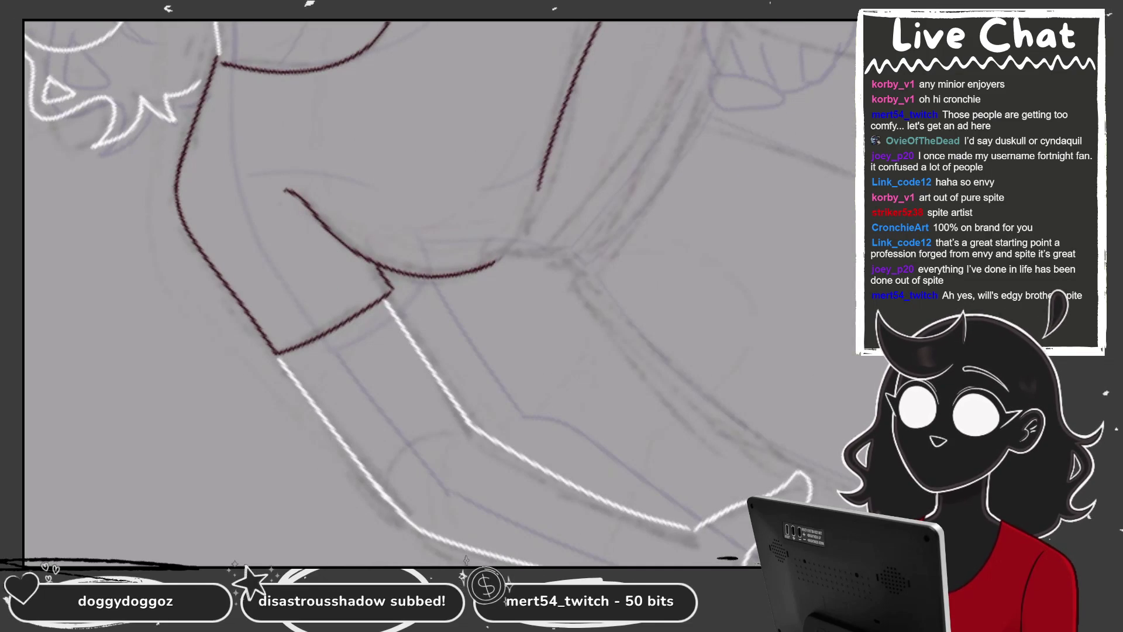
pyautogui.moveTo(462, 272); pyautogui.dragTo(561, 238)
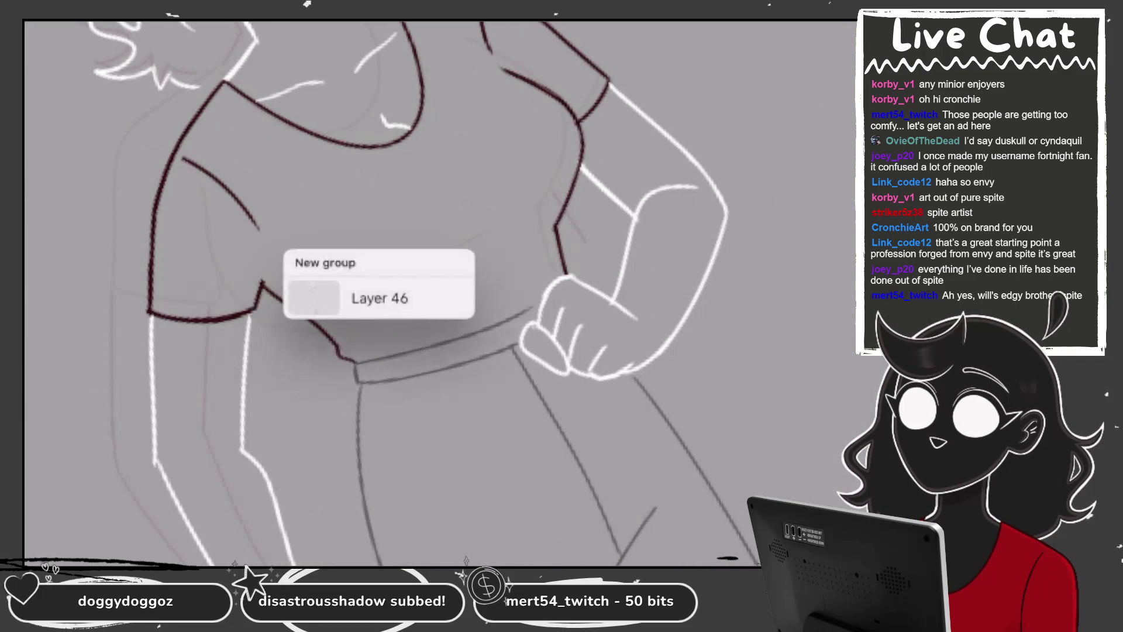
# Erase part of the belly line and draw a new curved belly line on the shirt
pyautogui.moveTo(331, 286)
pyautogui.mouseDown()
pyautogui.moveTo(386, 289)
pyautogui.moveTo(446, 243)
pyautogui.mouseUp()
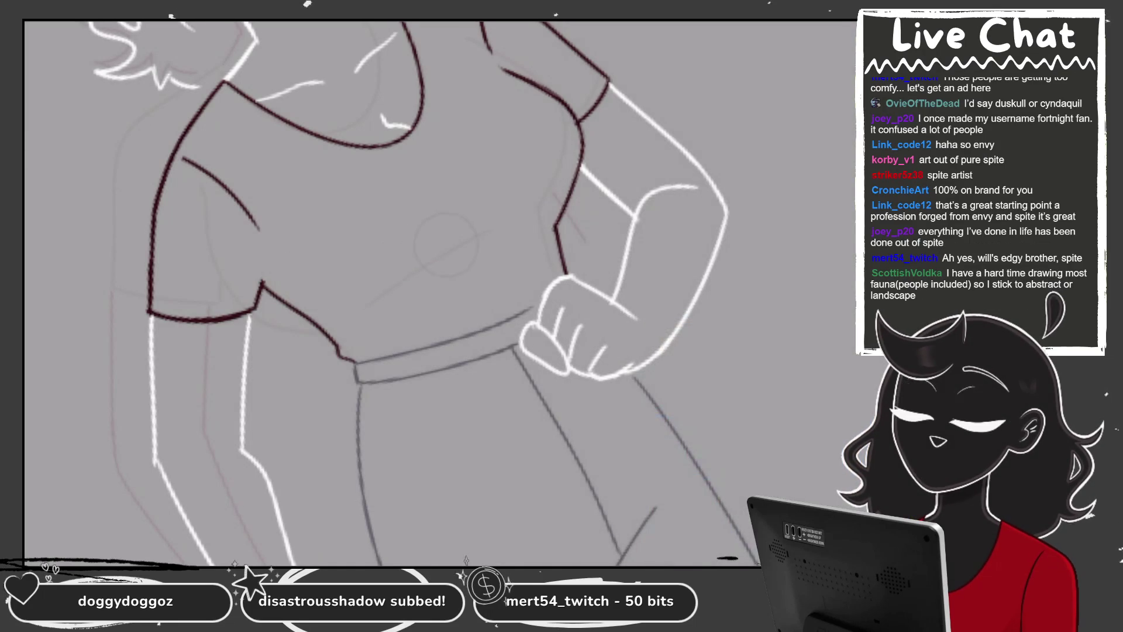
pyautogui.moveTo(300, 273); pyautogui.dragTo(486, 258)
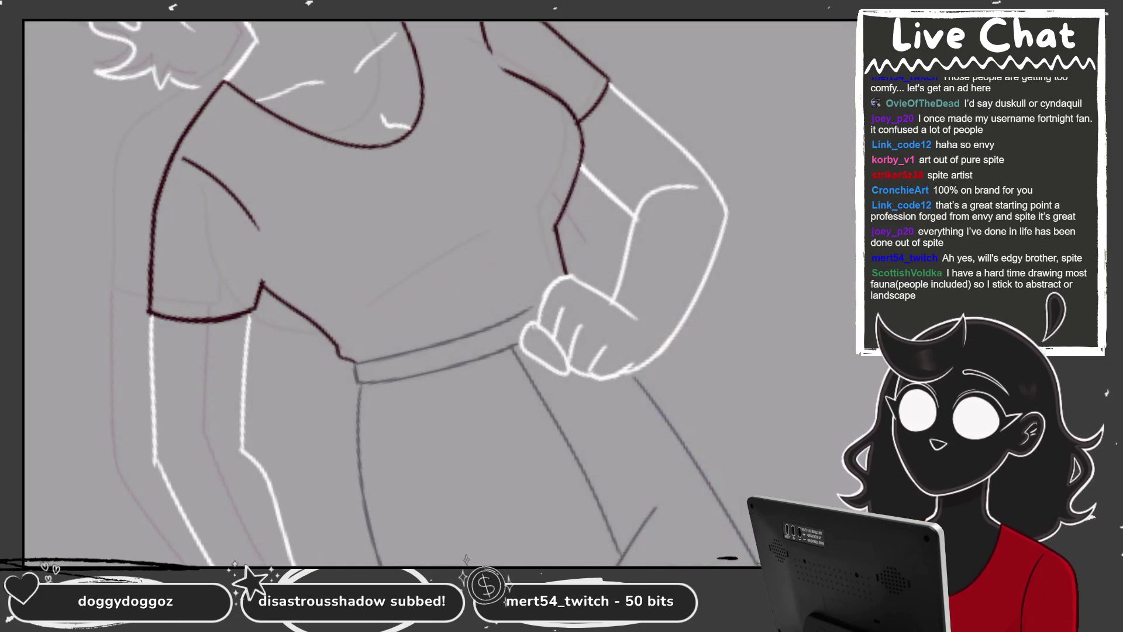
pyautogui.moveTo(301, 264); pyautogui.dragTo(468, 239)
pyautogui.scroll(-2, 477, 240)
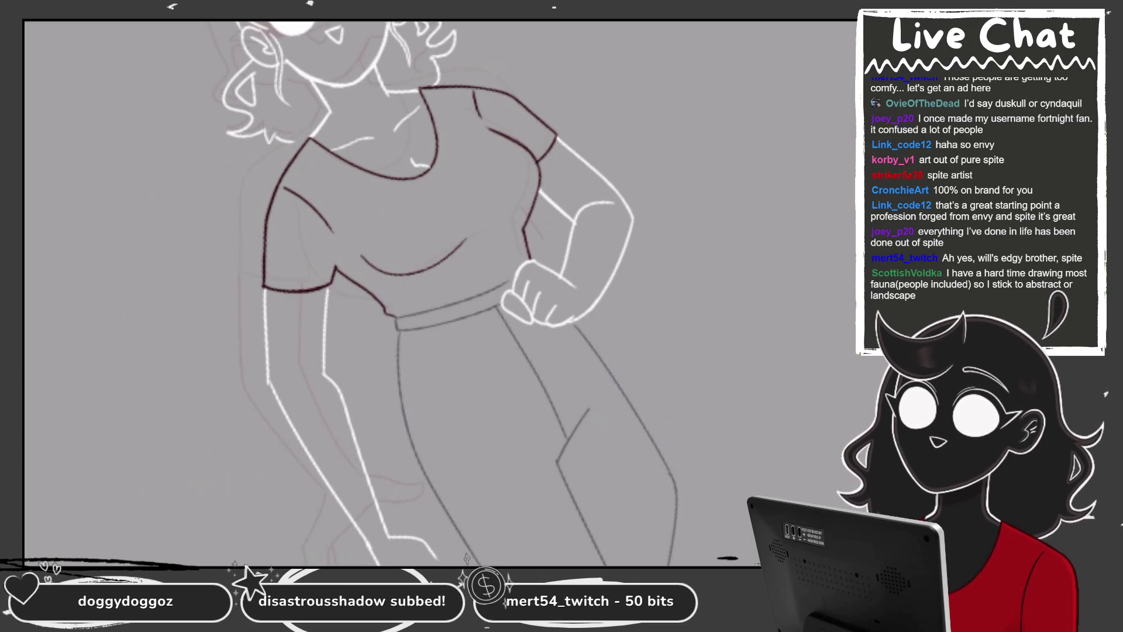
pyautogui.scroll(-2, 410, 293)
pyautogui.scroll(5, 287, 132)
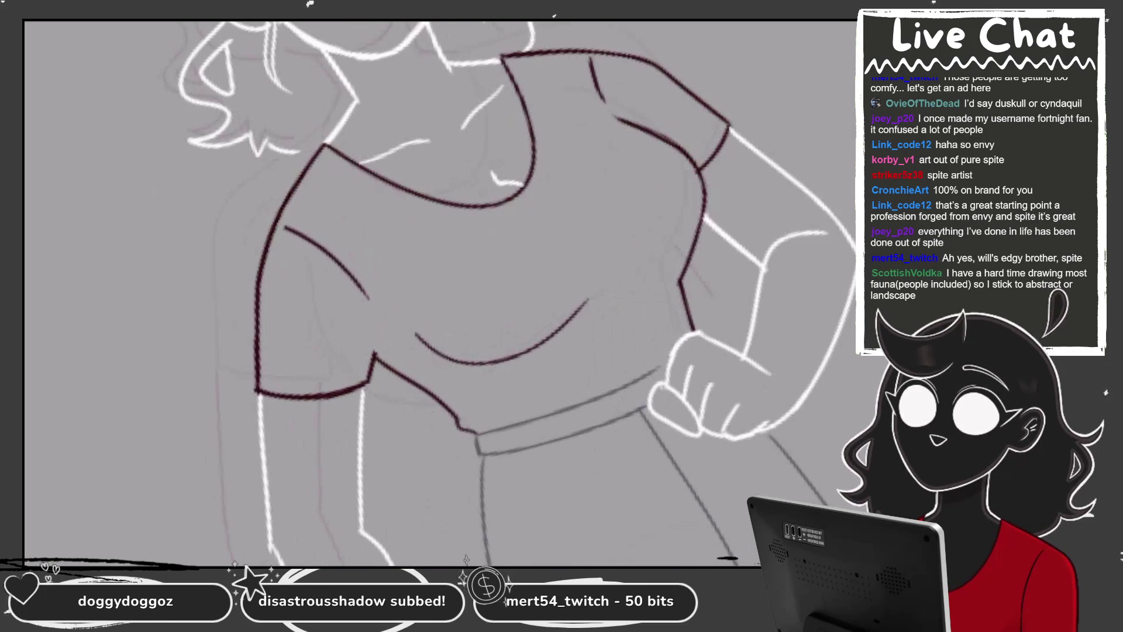
# Add a diagonal dark red line on the shirt, undoing and then restoring it
pyautogui.moveTo(527, 353)
pyautogui.mouseDown()
pyautogui.moveTo(643, 275)
pyautogui.moveTo(559, 350)
pyautogui.mouseUp()
pyautogui.hotkey('ctrl', 'z')
pyautogui.hotkey('ctrl', 'Tab')
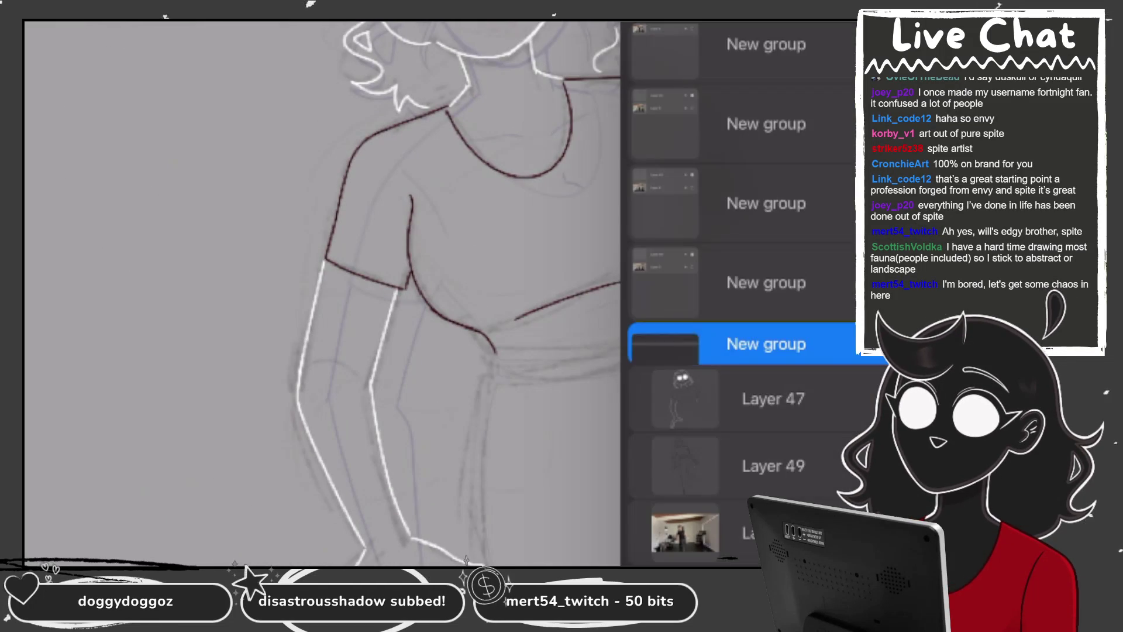
# On Layer 47, draw the curved dark red line under the chest after two retries
pyautogui.click(772, 399)
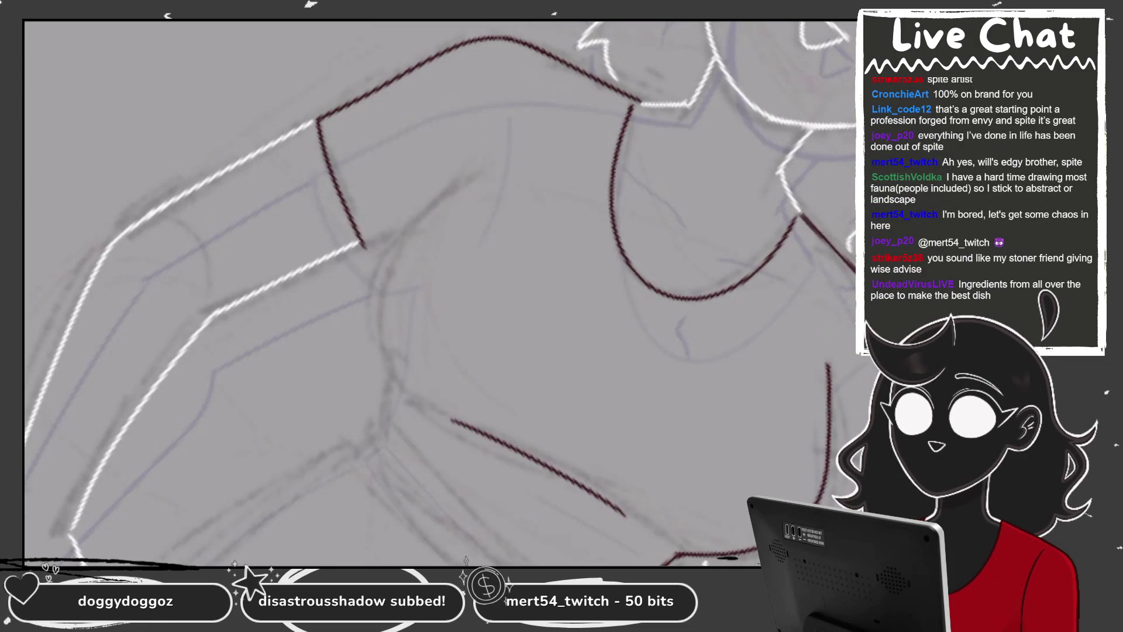
pyautogui.moveTo(445, 222); pyautogui.dragTo(392, 403)
pyautogui.hotkey('ctrl', 'z')
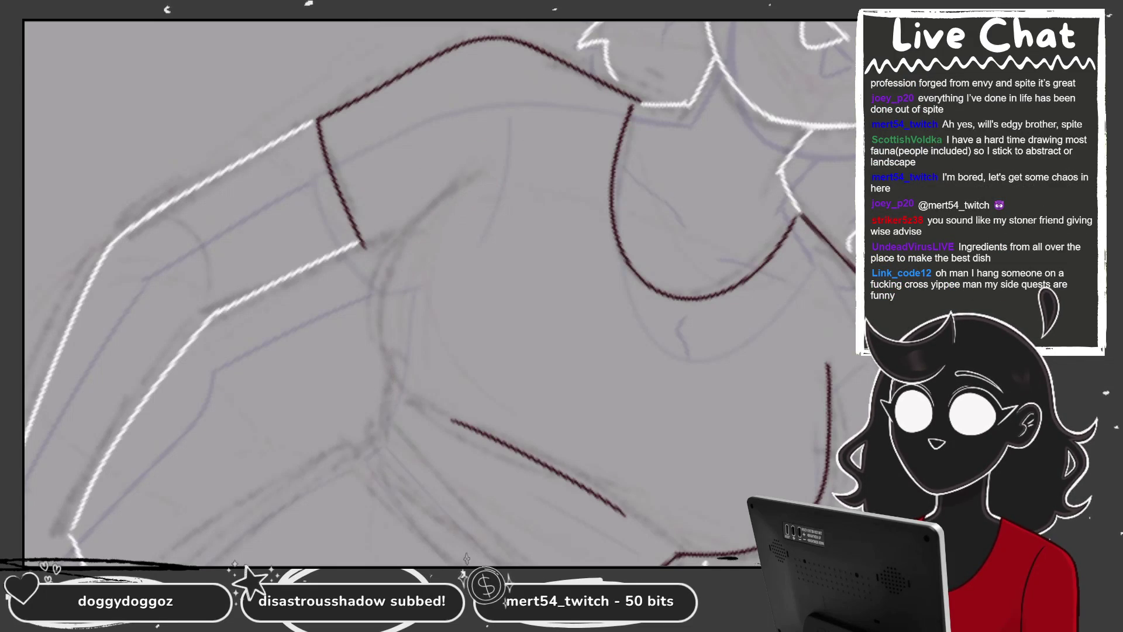
pyautogui.moveTo(495, 175); pyautogui.dragTo(386, 323)
pyautogui.hotkey('ctrl', 'z')
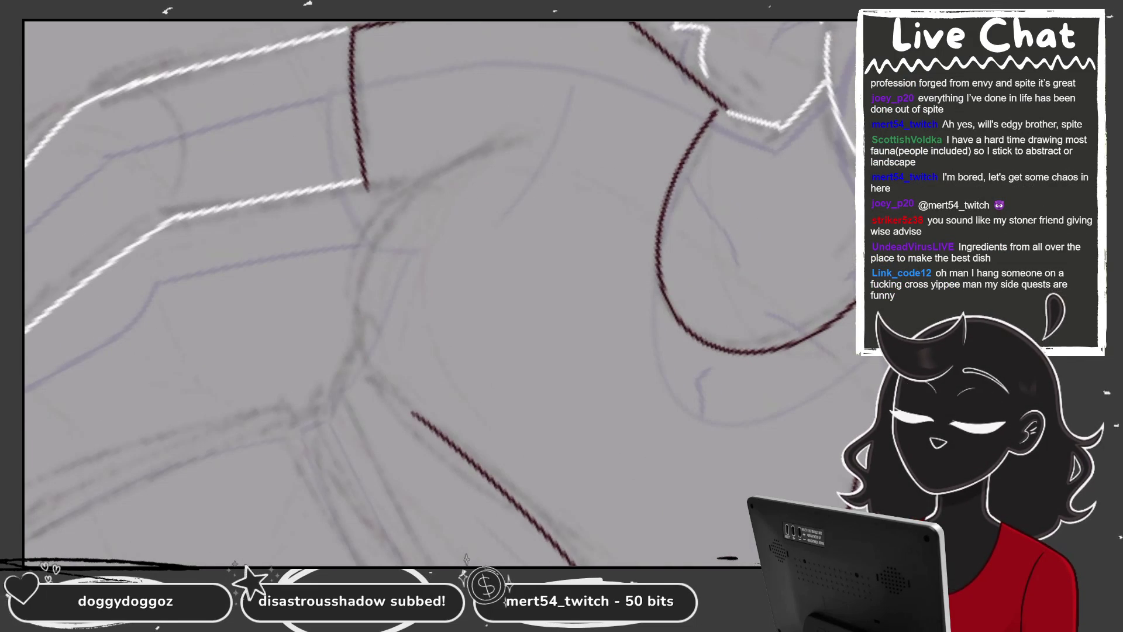
pyautogui.moveTo(519, 146)
pyautogui.mouseDown()
pyautogui.moveTo(386, 267)
pyautogui.moveTo(389, 361)
pyautogui.moveTo(368, 430)
pyautogui.mouseUp()
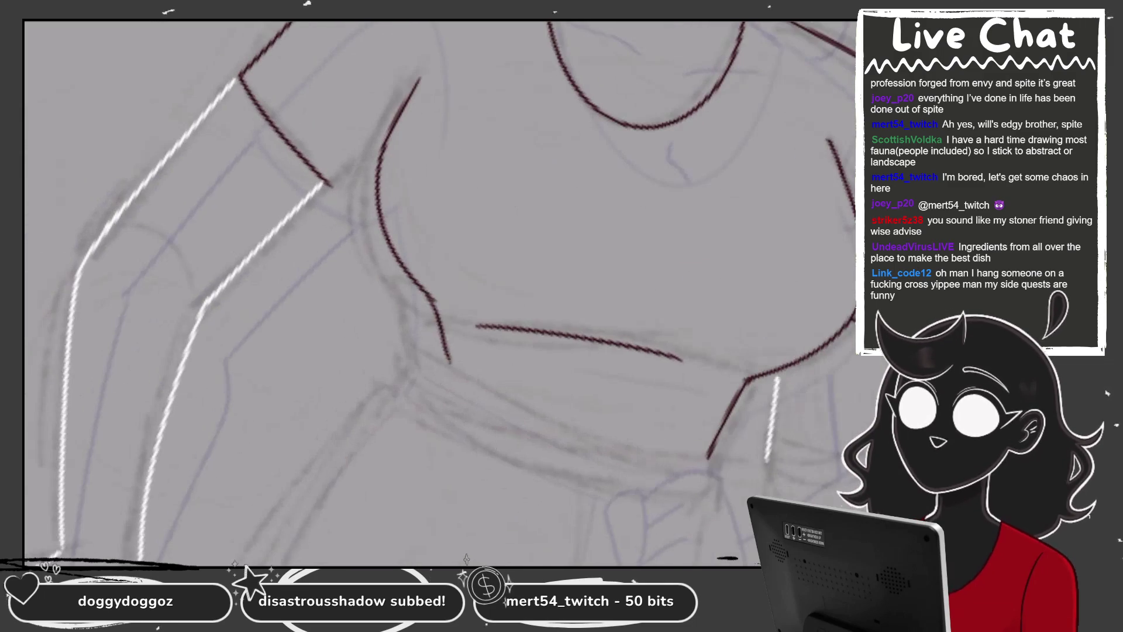
# Ink the shirt's side curve down to the hem plus a short hem line
pyautogui.moveTo(421, 75)
pyautogui.mouseDown()
pyautogui.moveTo(374, 199)
pyautogui.moveTo(435, 324)
pyautogui.moveTo(442, 373)
pyautogui.mouseUp()
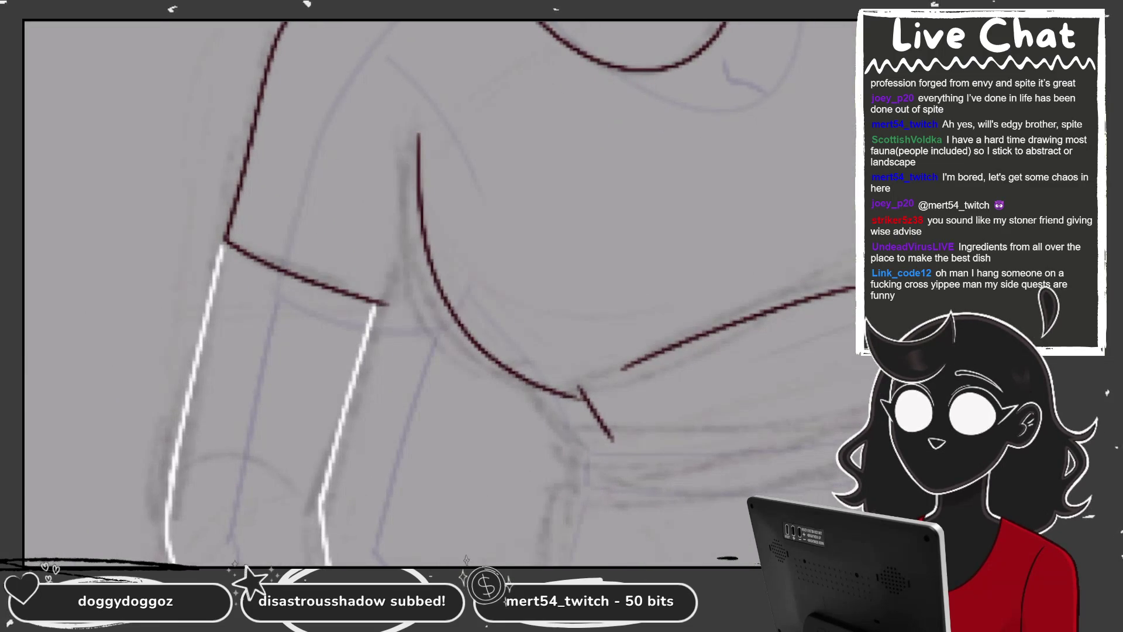
pyautogui.moveTo(384, 303); pyautogui.dragTo(419, 212)
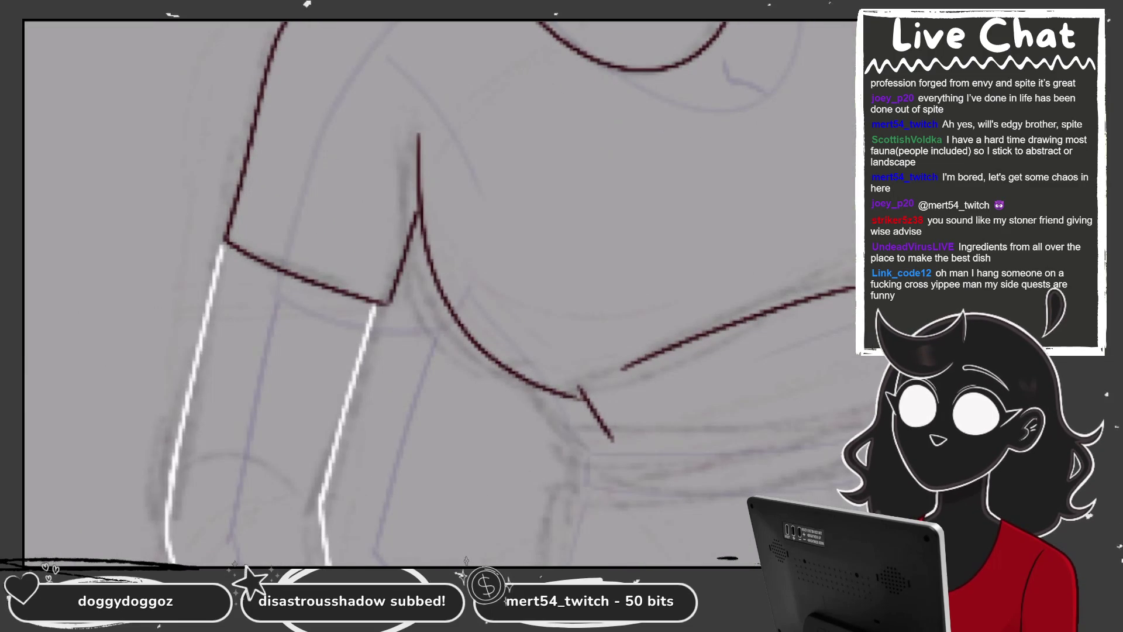
pyautogui.scroll(-3, 418, 135)
pyautogui.scroll(-1, 445, 293)
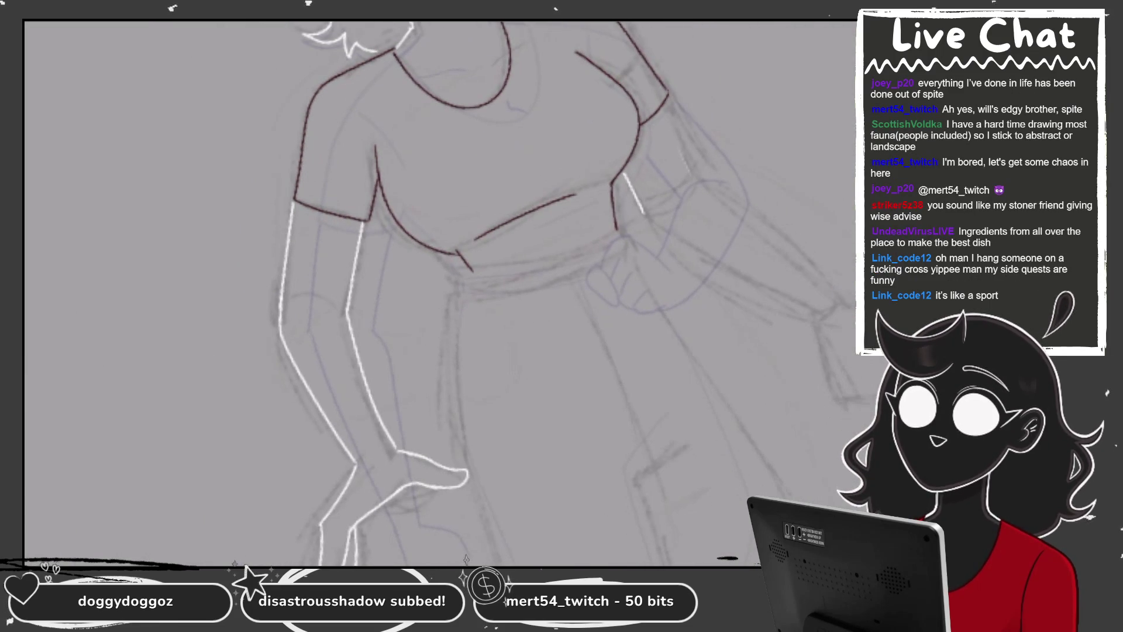
pyautogui.scroll(2, 421, 147)
pyautogui.scroll(1, 421, 146)
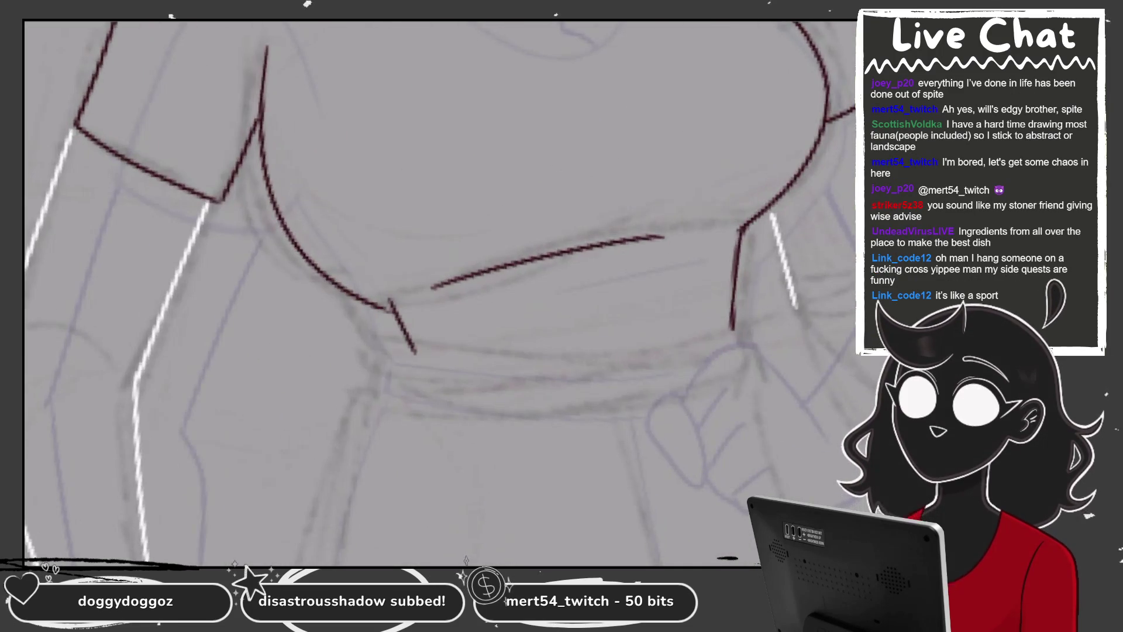
pyautogui.scroll(1, 421, 147)
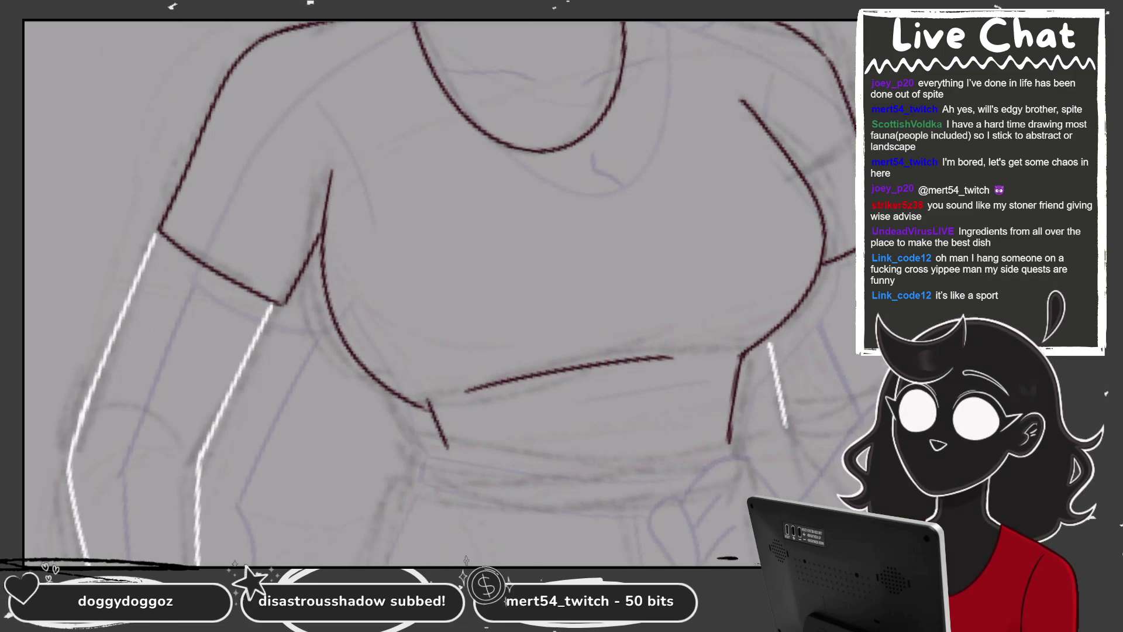
pyautogui.hotkey('ctrl', '-')
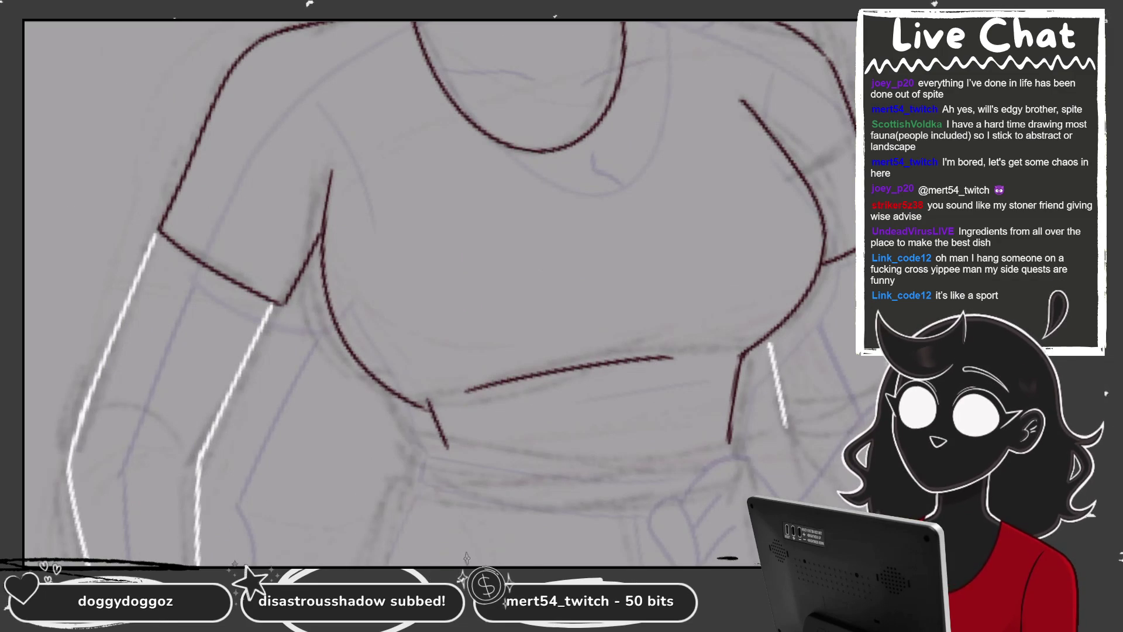
pyautogui.hotkey('ctrl', '-')
pyautogui.hotkey('ctrl', '+')
pyautogui.hotkey('ctrl', '+')
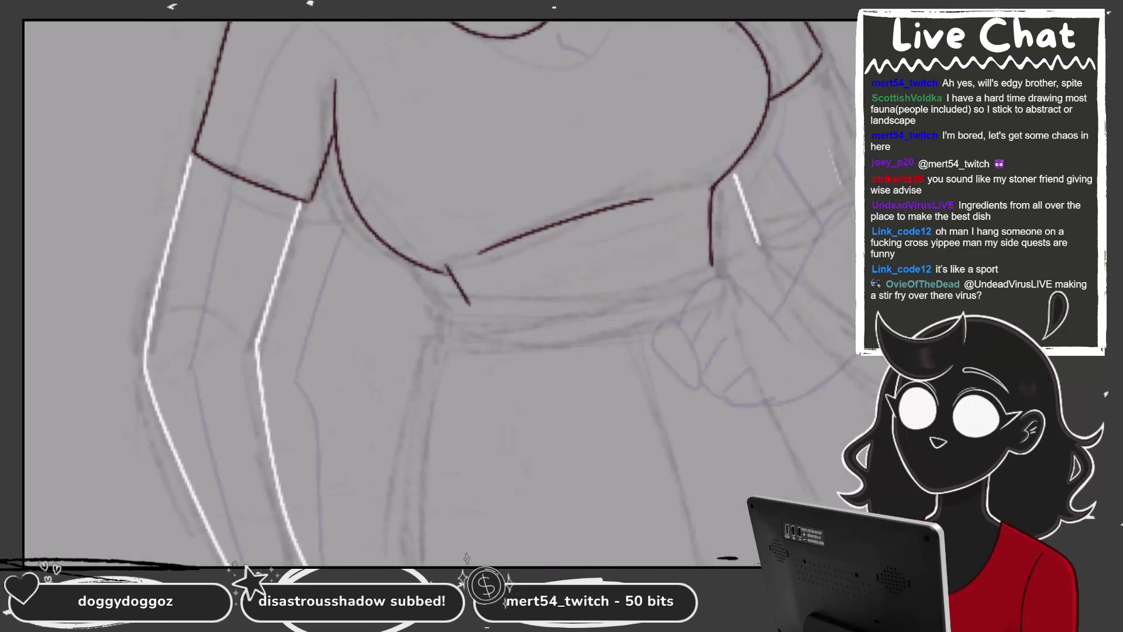
pyautogui.hotkey('ctrl', '+')
# Extend the hem lines toward the centre, bridging the V and closing the hem gap
pyautogui.moveTo(421, 268); pyautogui.dragTo(468, 303)
pyautogui.moveTo(494, 246); pyautogui.dragTo(476, 253)
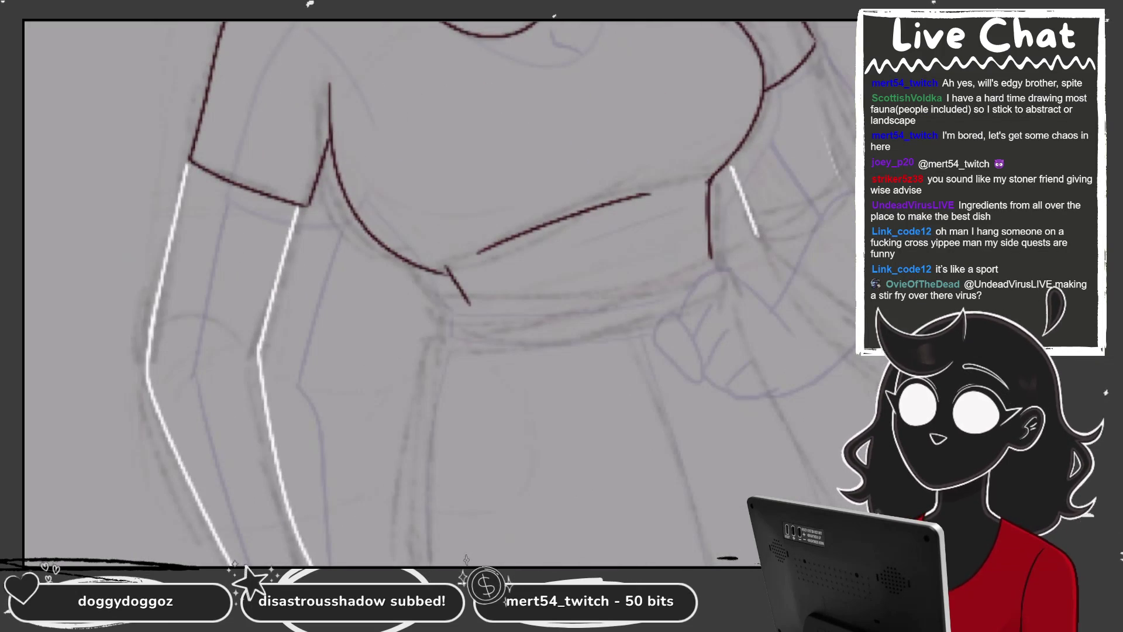
pyautogui.hotkey('ctrl', 'z')
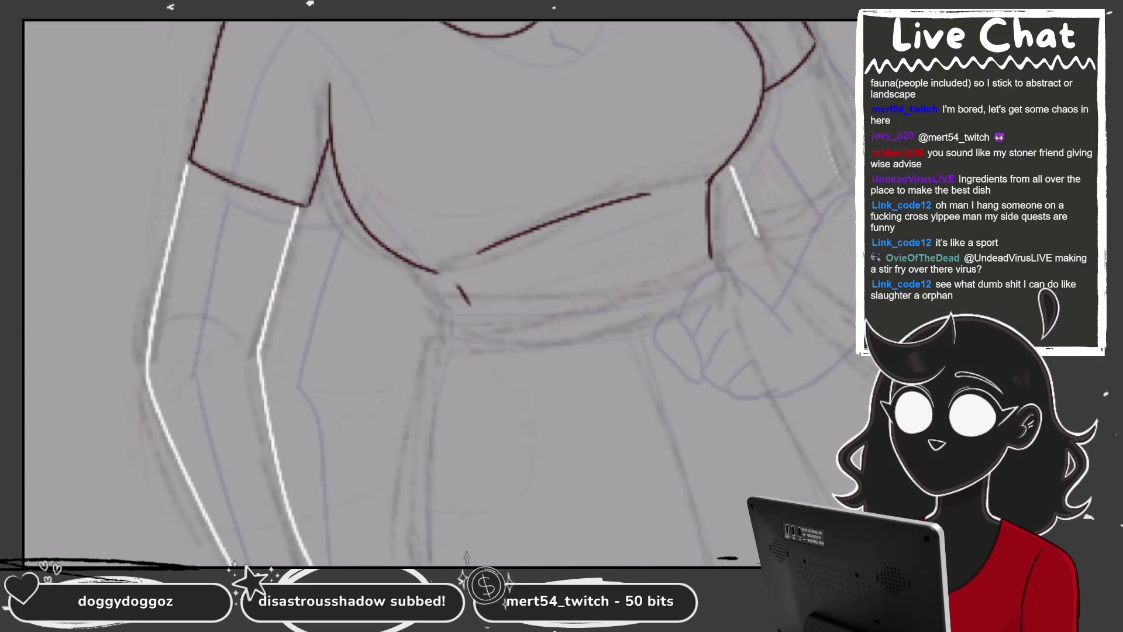
pyautogui.moveTo(429, 266); pyautogui.dragTo(469, 303)
pyautogui.scroll(5, 450, 281)
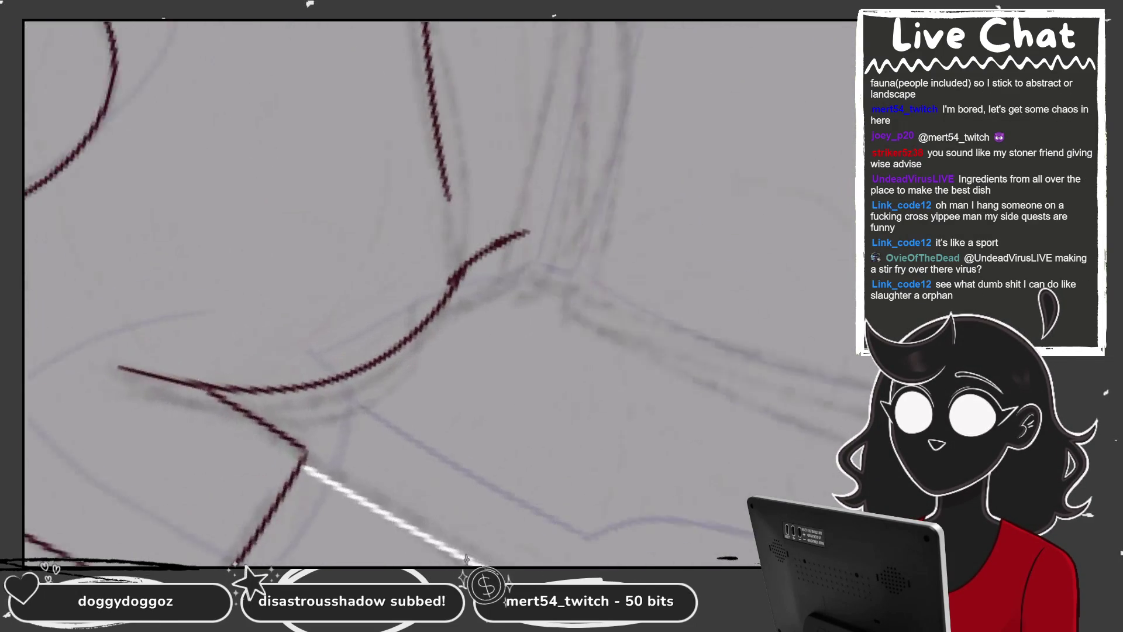
pyautogui.moveTo(475, 230); pyautogui.dragTo(450, 264)
pyautogui.moveTo(495, 216); pyautogui.dragTo(452, 263)
pyautogui.scroll(-5, 468, 281)
pyautogui.scroll(3, 527, 263)
pyautogui.scroll(2, 410, 263)
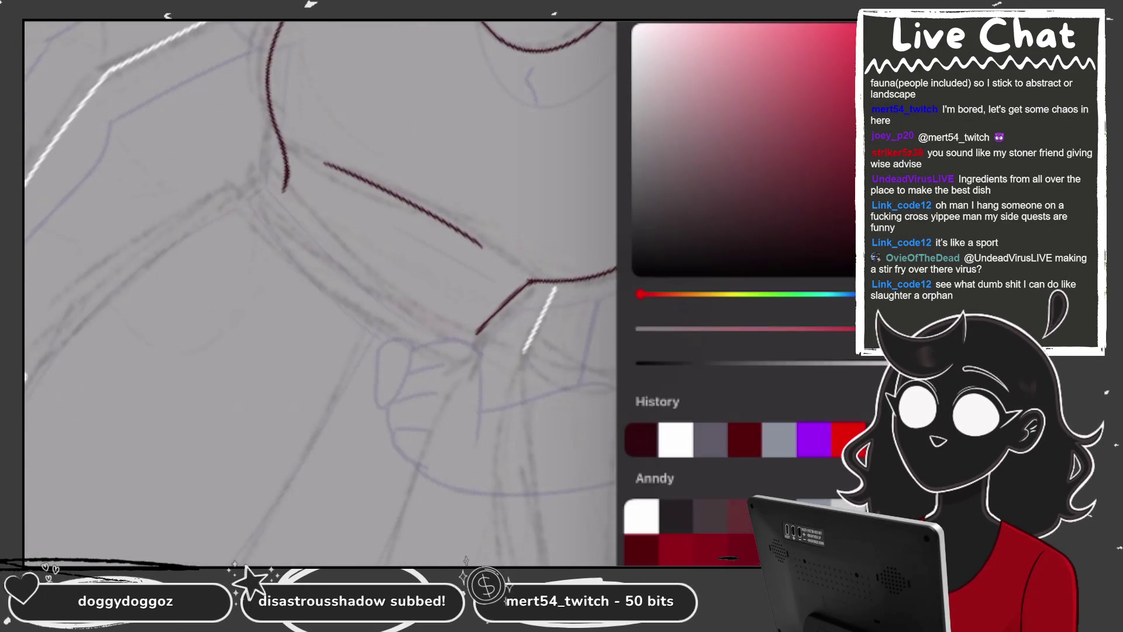
# Redraw the shirt's right side line darker and slightly shorter
pyautogui.scroll(-2, 438, 292)
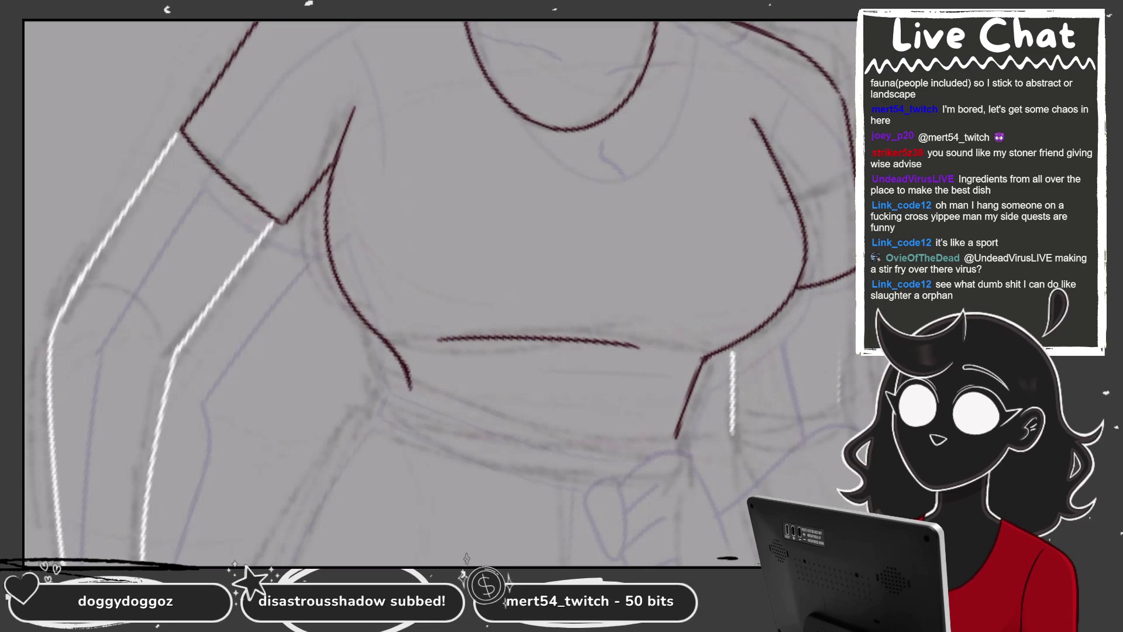
pyautogui.scroll(2, 439, 293)
pyautogui.moveTo(433, 228); pyautogui.dragTo(412, 322)
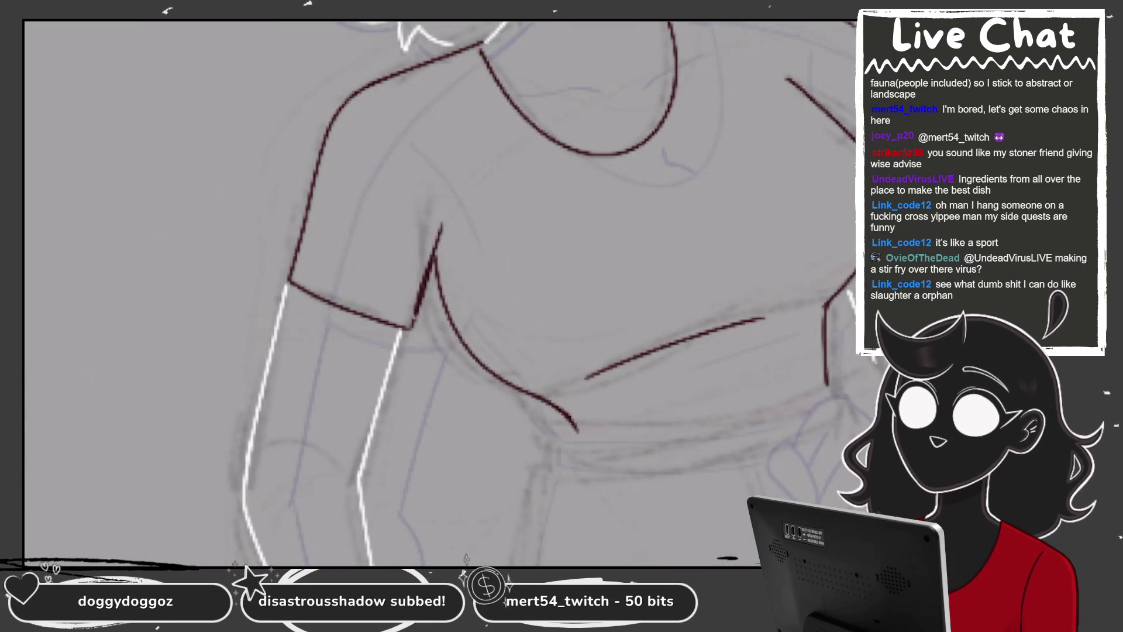
pyautogui.moveTo(449, 204); pyautogui.dragTo(434, 264)
pyautogui.hotkey('ctrl', 'z')
pyautogui.hotkey('ctrl', 'z')
pyautogui.moveTo(450, 226); pyautogui.dragTo(410, 325)
pyautogui.hotkey('ctrl', 'z')
pyautogui.moveTo(436, 243); pyautogui.dragTo(413, 326)
# Ink the curved sleeve edge and reselect Layer 47
pyautogui.moveTo(352, 99); pyautogui.dragTo(433, 211)
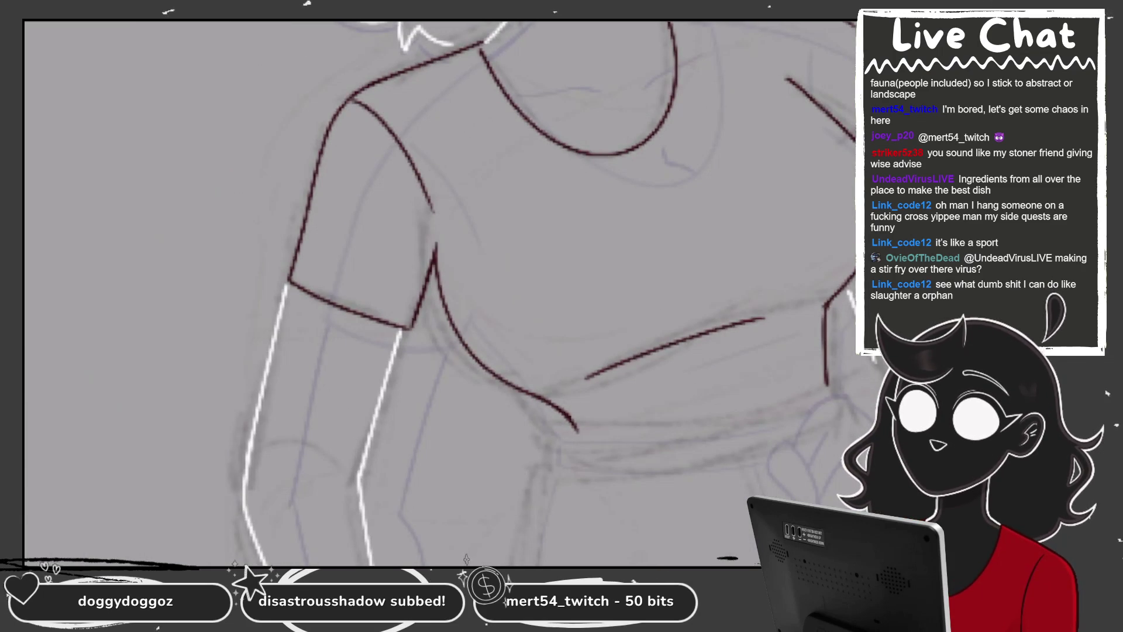
pyautogui.scroll(-5, 538, 252)
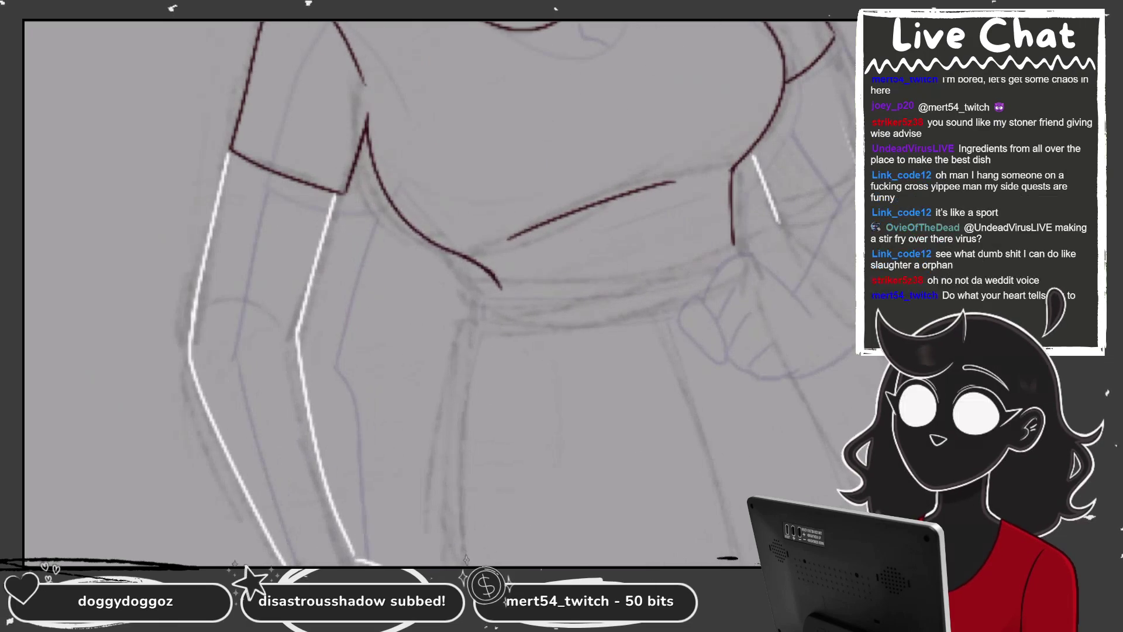
pyautogui.click(778, 399)
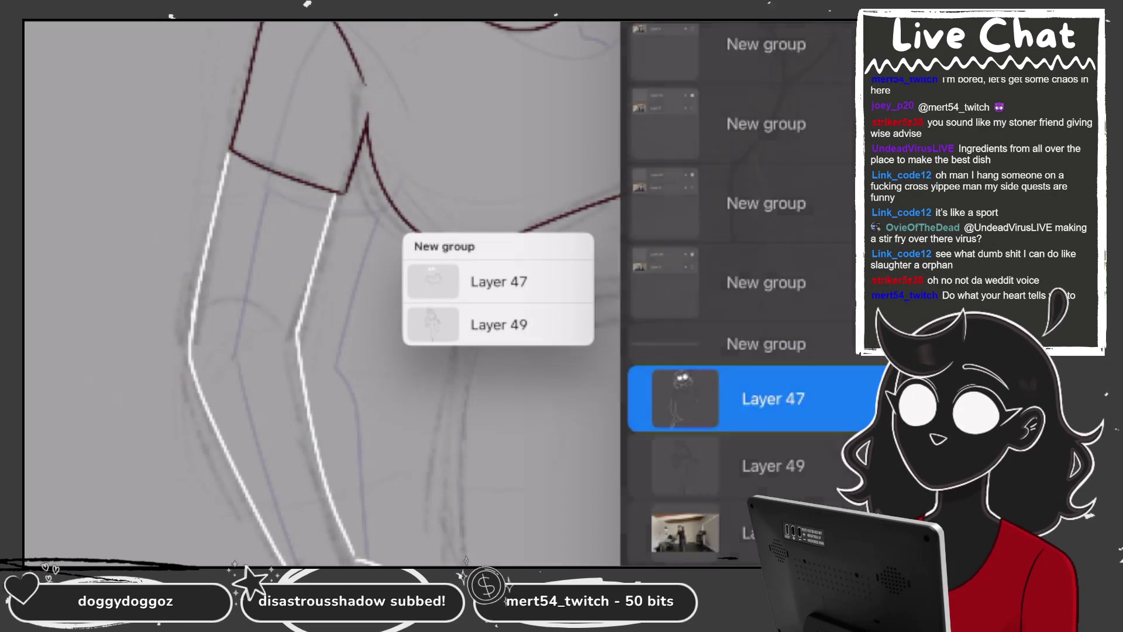
# Reshape both ends of the shirt hem into zigzag folds
pyautogui.moveTo(412, 229); pyautogui.dragTo(477, 281)
pyautogui.moveTo(413, 229); pyautogui.dragTo(442, 268)
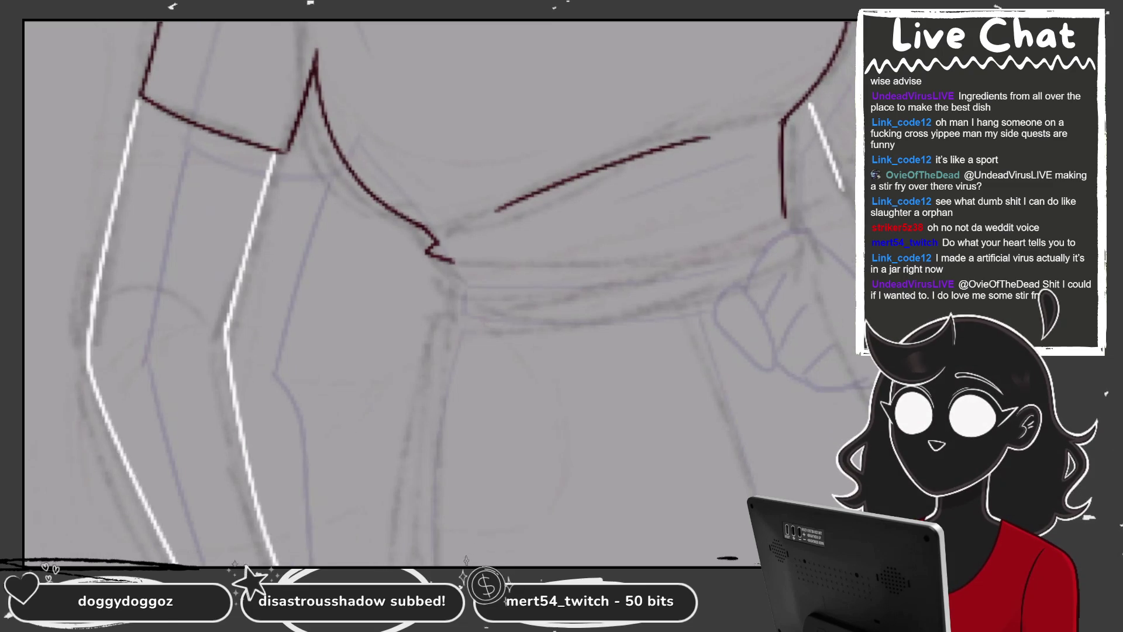
pyautogui.hscroll(5, 439, 293)
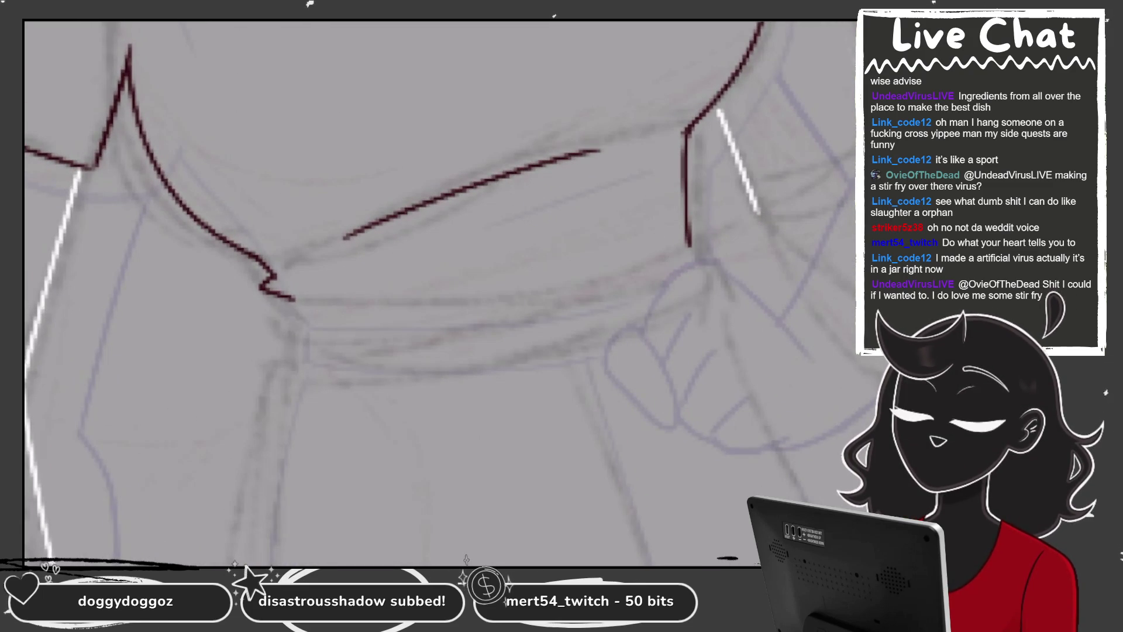
pyautogui.moveTo(690, 245)
pyautogui.mouseDown()
pyautogui.moveTo(686, 193)
pyautogui.moveTo(690, 242)
pyautogui.mouseUp()
pyautogui.hotkey('ctrl', 'z')
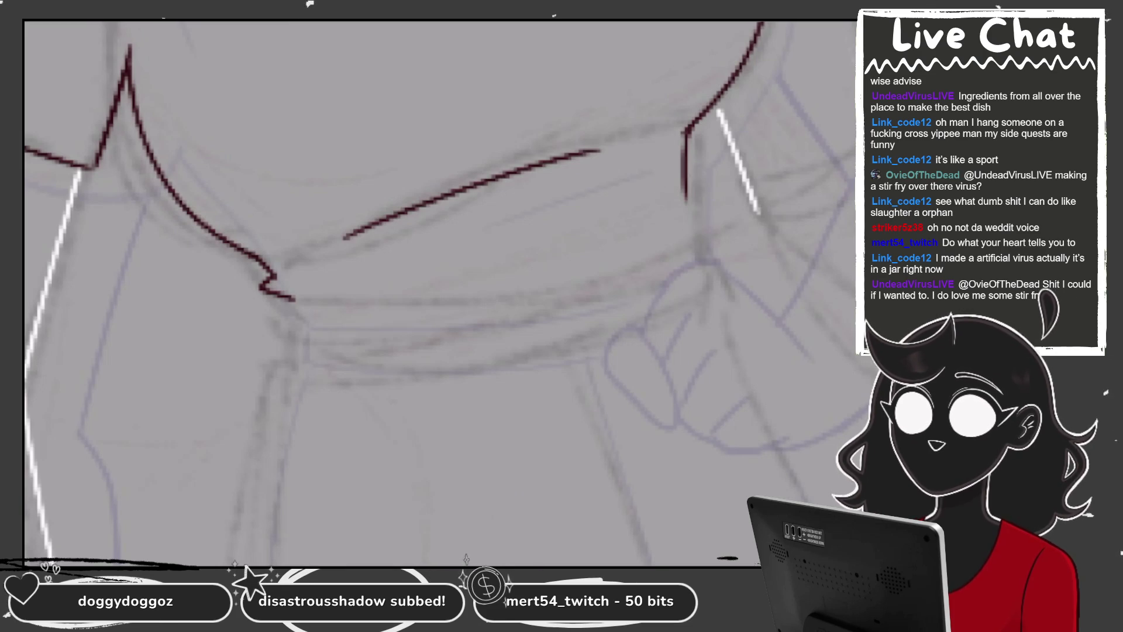
pyautogui.moveTo(686, 174); pyautogui.dragTo(690, 242)
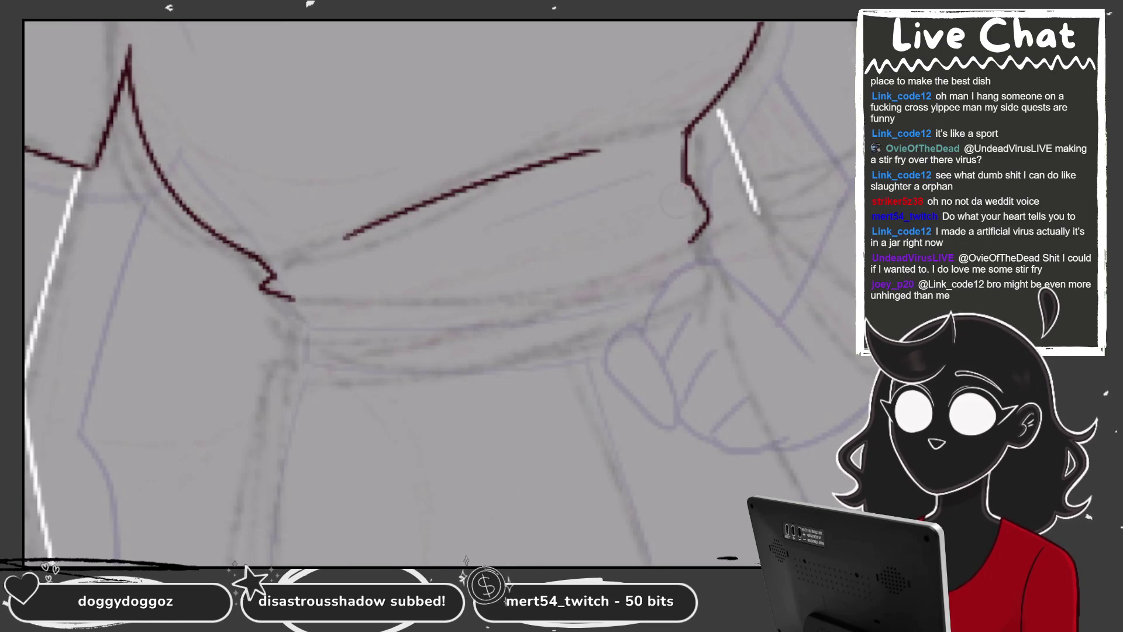
# Switch to dark gray and ink the waistband's top edge, lower edge and right end
pyautogui.press('c')
pyautogui.press('c')
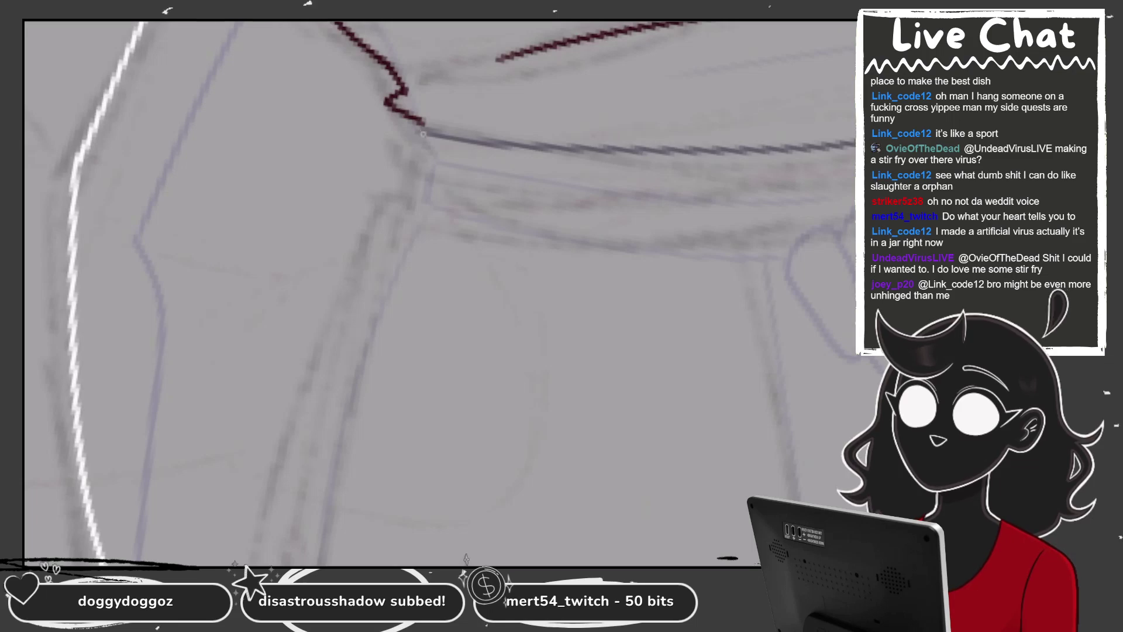
pyautogui.moveTo(423, 134); pyautogui.dragTo(723, 225)
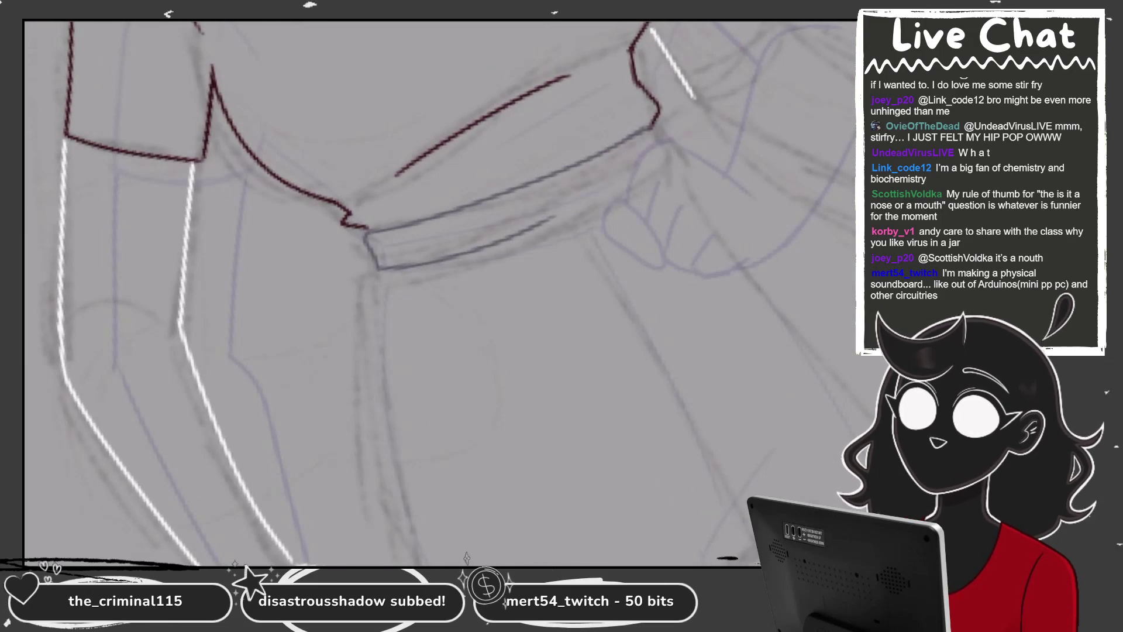
pyautogui.moveTo(377, 267); pyautogui.dragTo(664, 165)
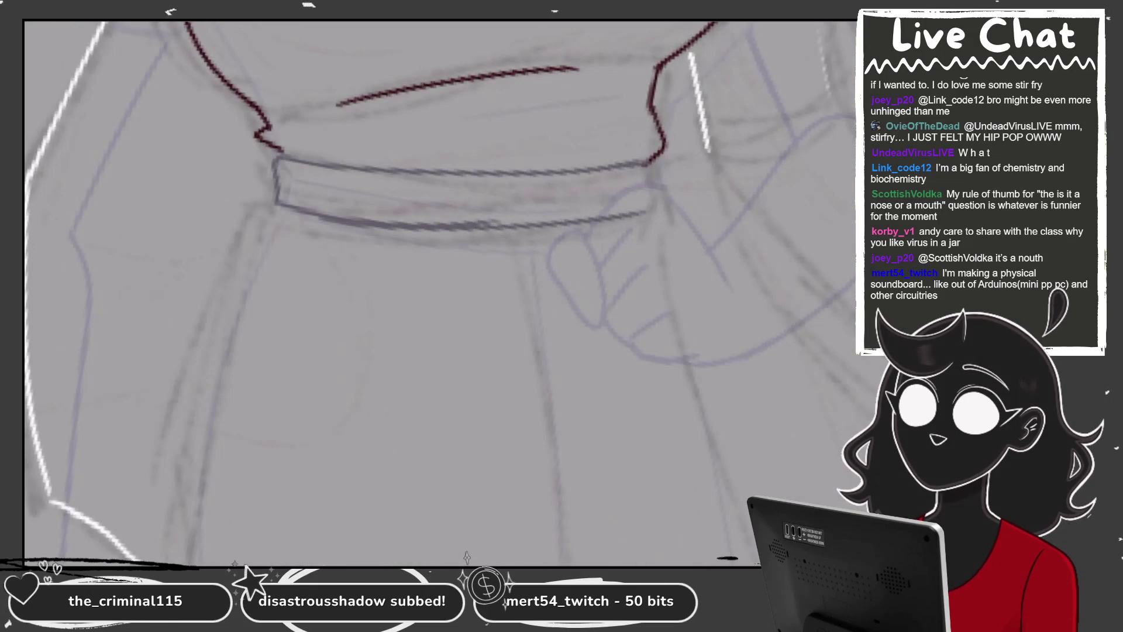
pyautogui.moveTo(646, 162); pyautogui.dragTo(638, 222)
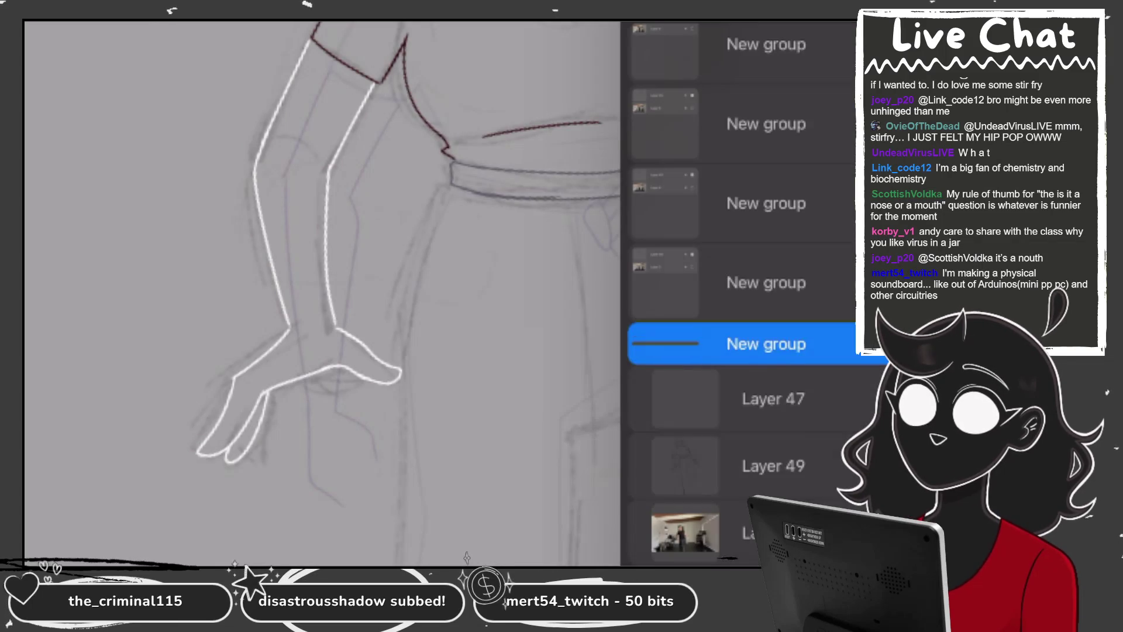
# On Layer 47, ink the lower edge along the waist
pyautogui.click(754, 399)
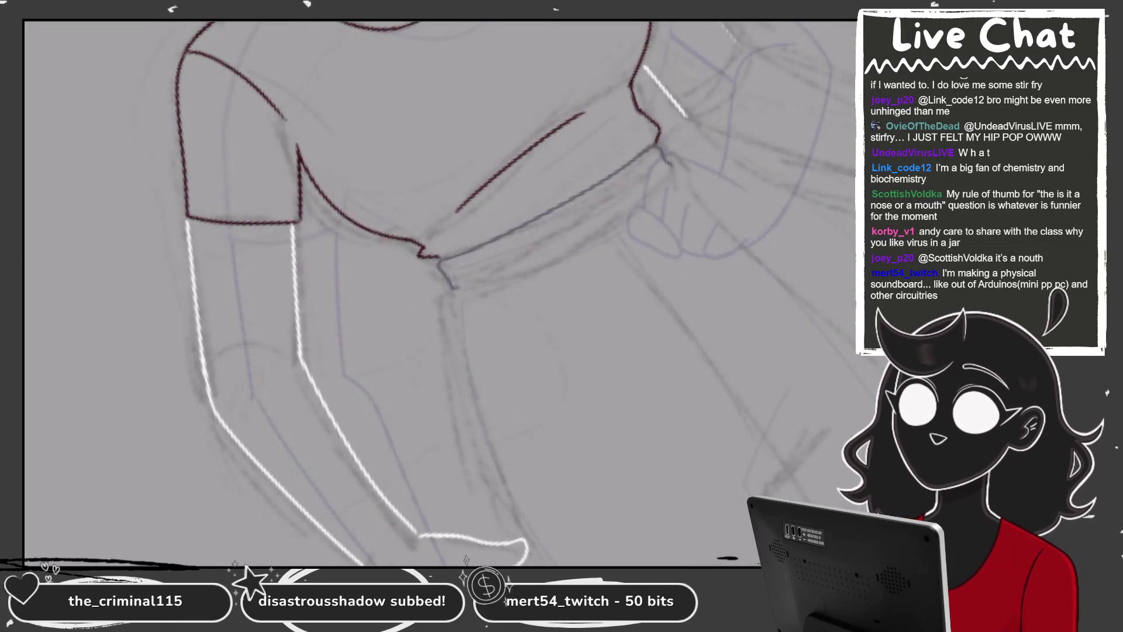
pyautogui.moveTo(451, 284); pyautogui.dragTo(674, 169)
pyautogui.scroll(2, 591, 290)
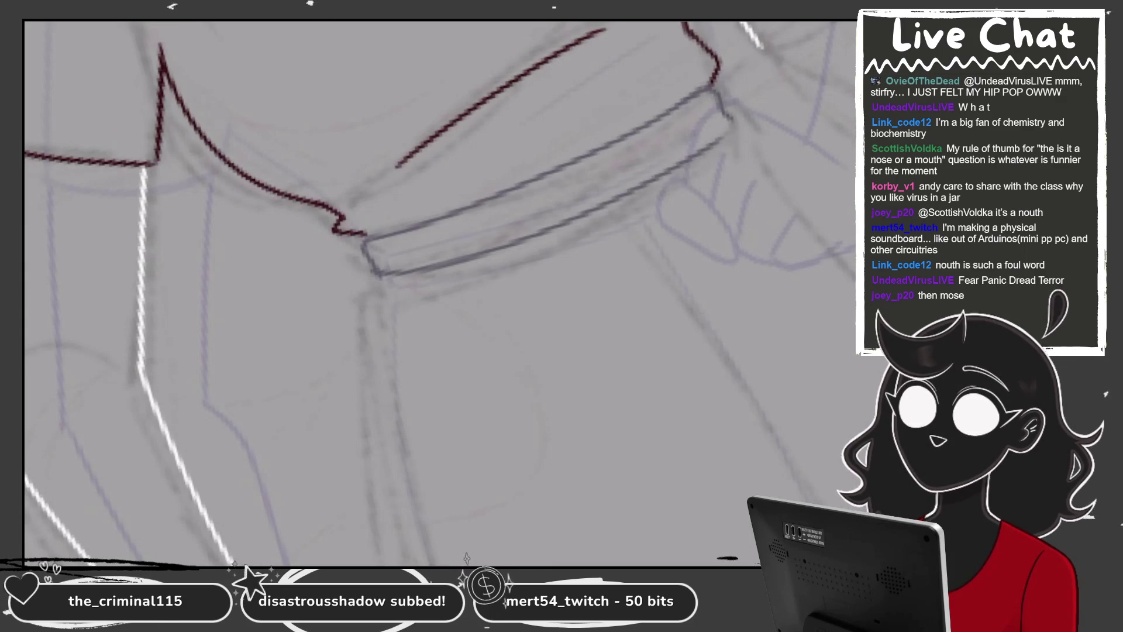
pyautogui.hotkey('ctrl', '-')
pyautogui.hotkey('ctrl', '+')
pyautogui.hotkey('ctrl', '+')
pyautogui.hotkey('ctrl', '+')
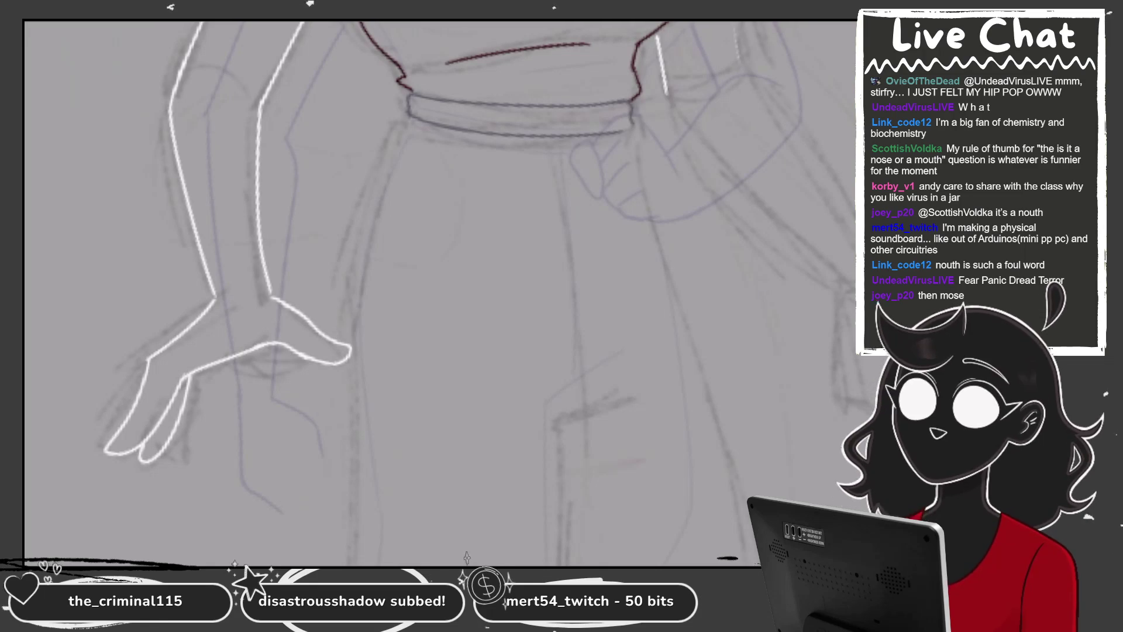
# Rotate and scroll the canvas to a comfortable angle for tracing the pants below the waistband
pyautogui.hotkey('ctrl', '[')
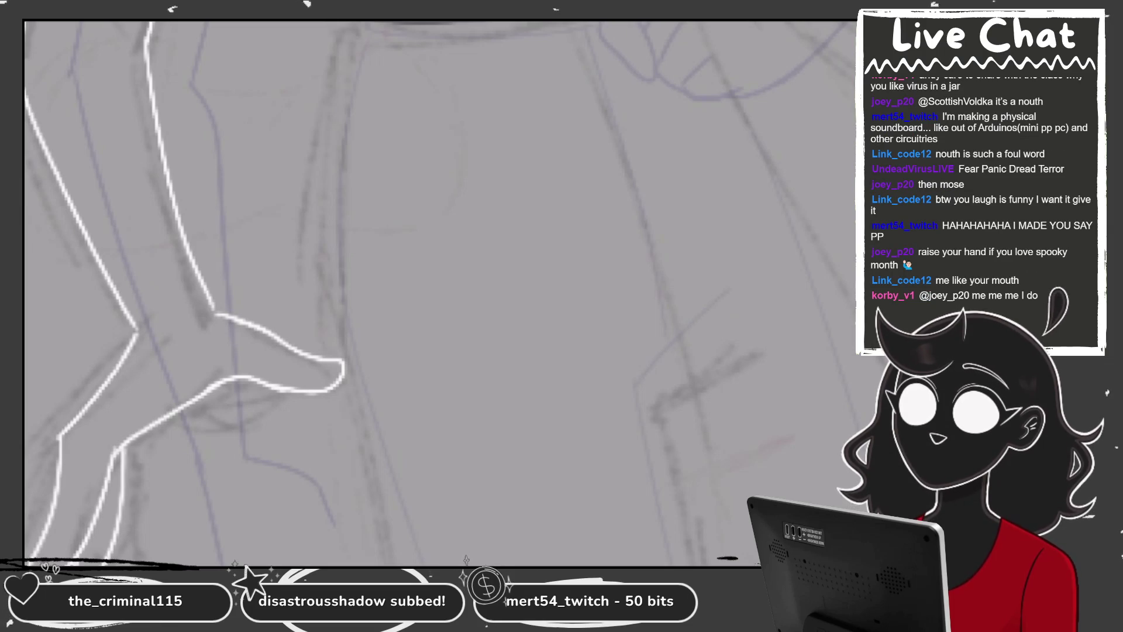
pyautogui.scroll(2, 322, 235)
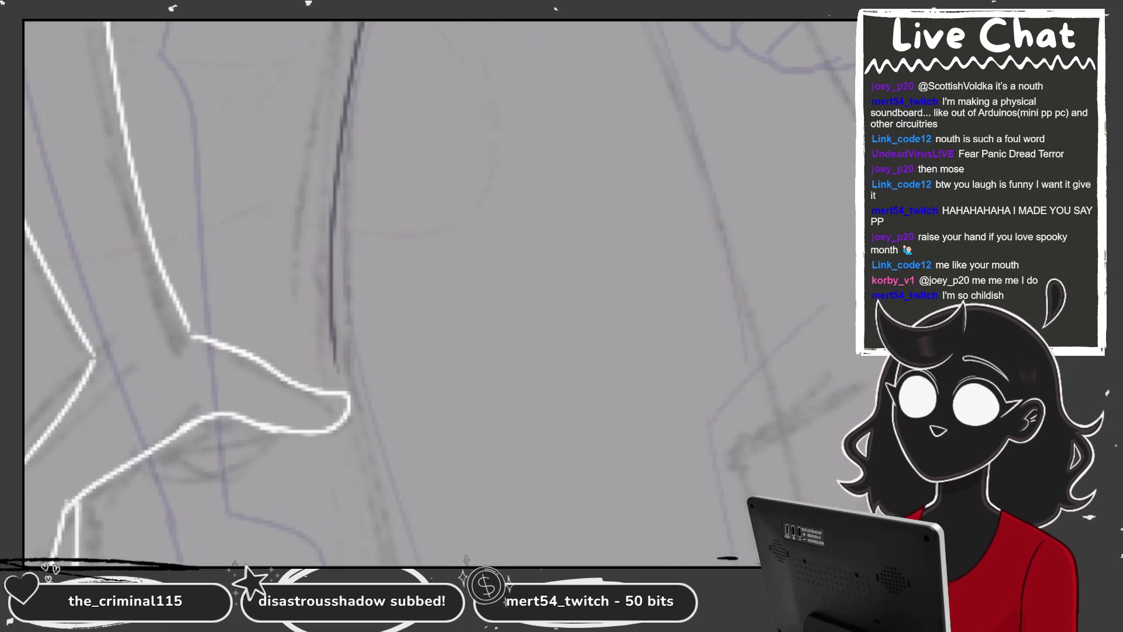
pyautogui.scroll(-2, 441, 293)
pyautogui.scroll(2, 441, 293)
pyautogui.scroll(-2, 438, 234)
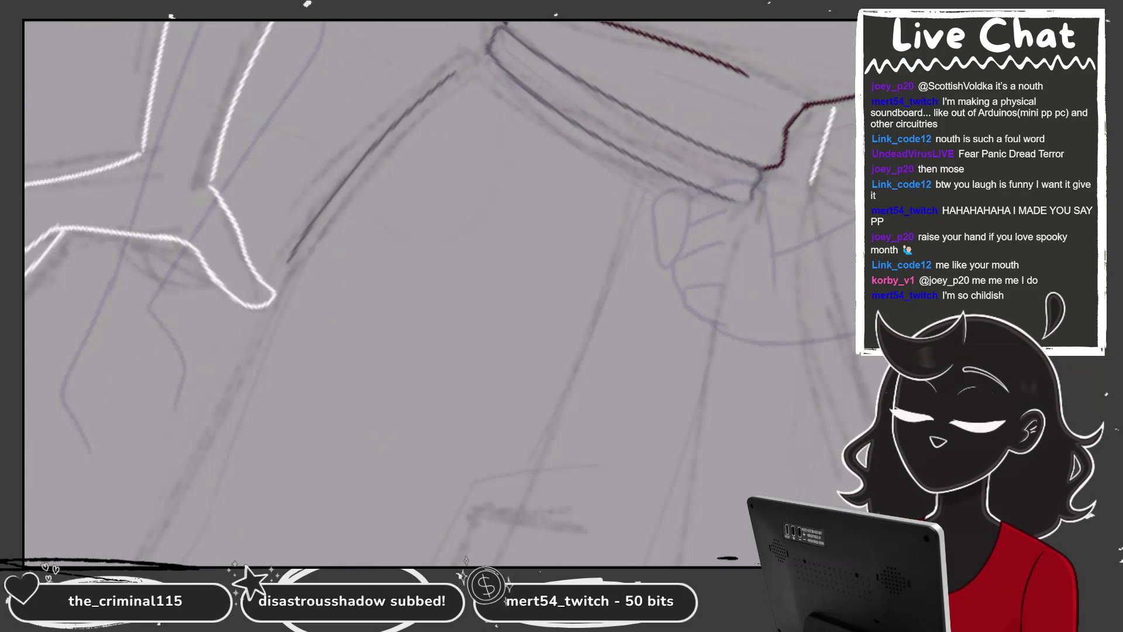
pyautogui.scroll(-1, 438, 233)
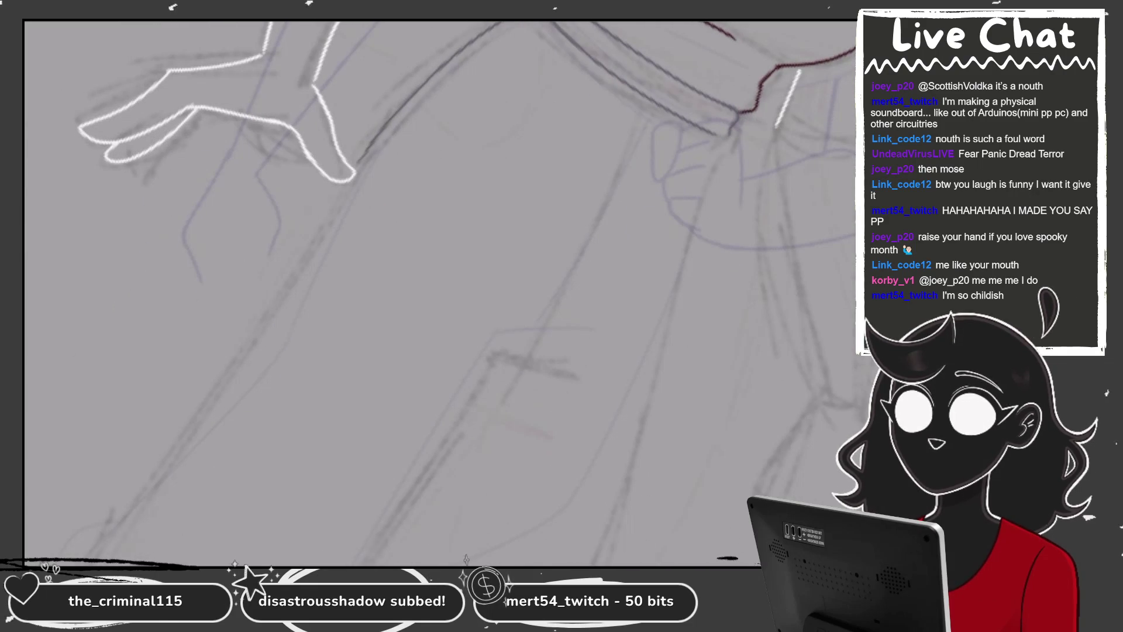
pyautogui.scroll(-1, 439, 234)
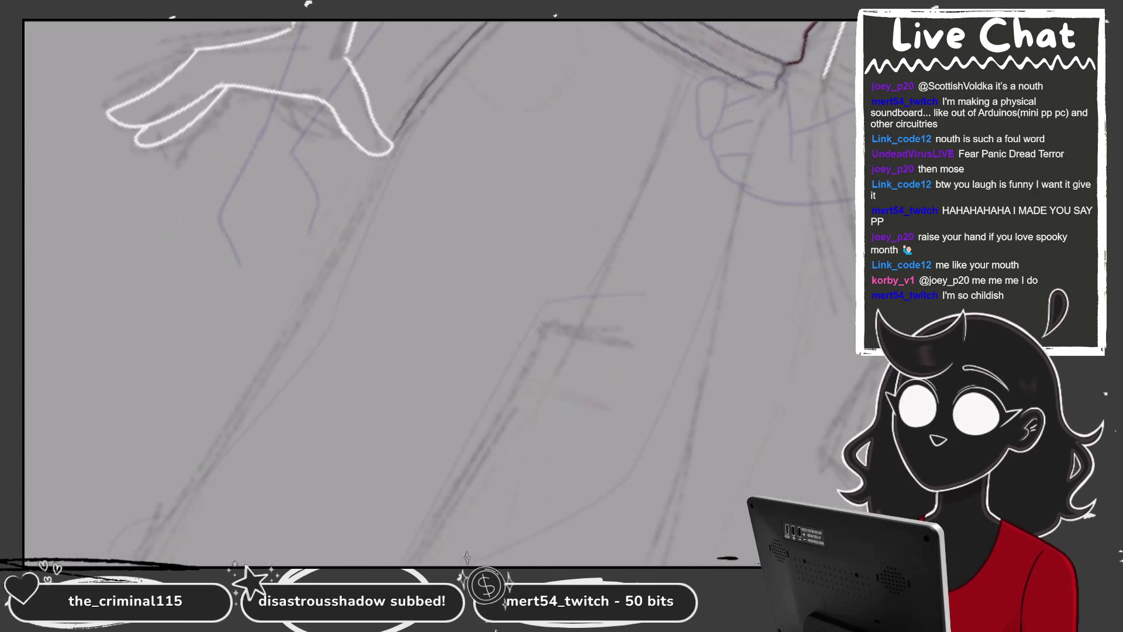
pyautogui.scroll(-1, 438, 234)
pyautogui.scroll(-1, 439, 234)
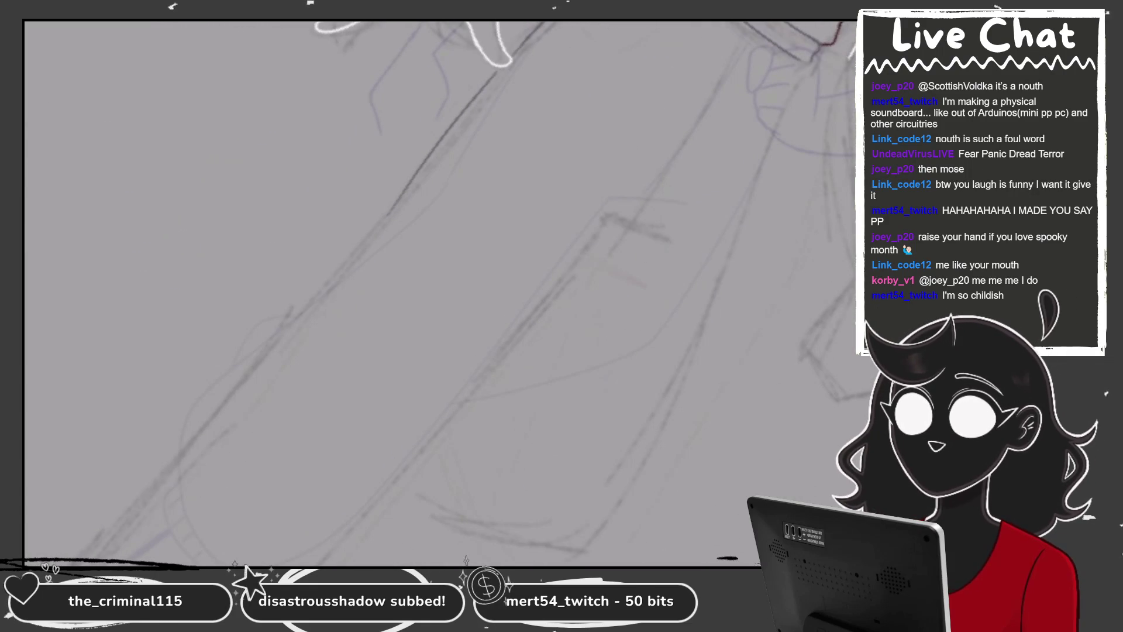
# Redraw a shorter pant edge stroke and ink long dark gray lines down the leg
pyautogui.hotkey('ctrl', 'z')
pyautogui.moveTo(502, 69); pyautogui.dragTo(417, 169)
pyautogui.moveTo(527, 293); pyautogui.dragTo(410, 409)
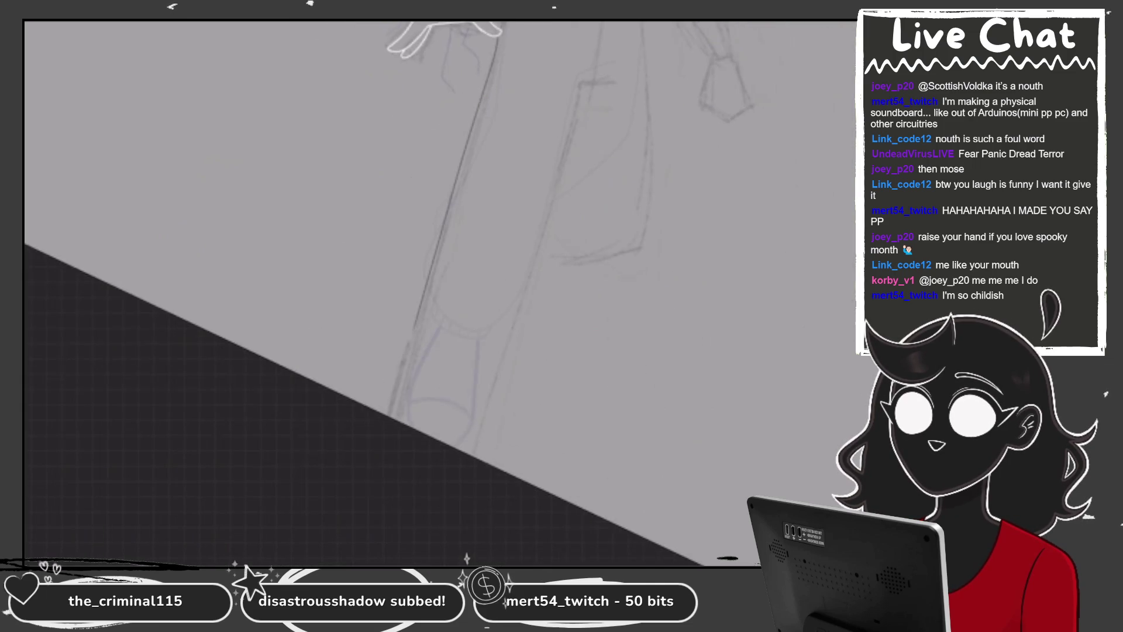
pyautogui.moveTo(453, 37); pyautogui.dragTo(360, 501)
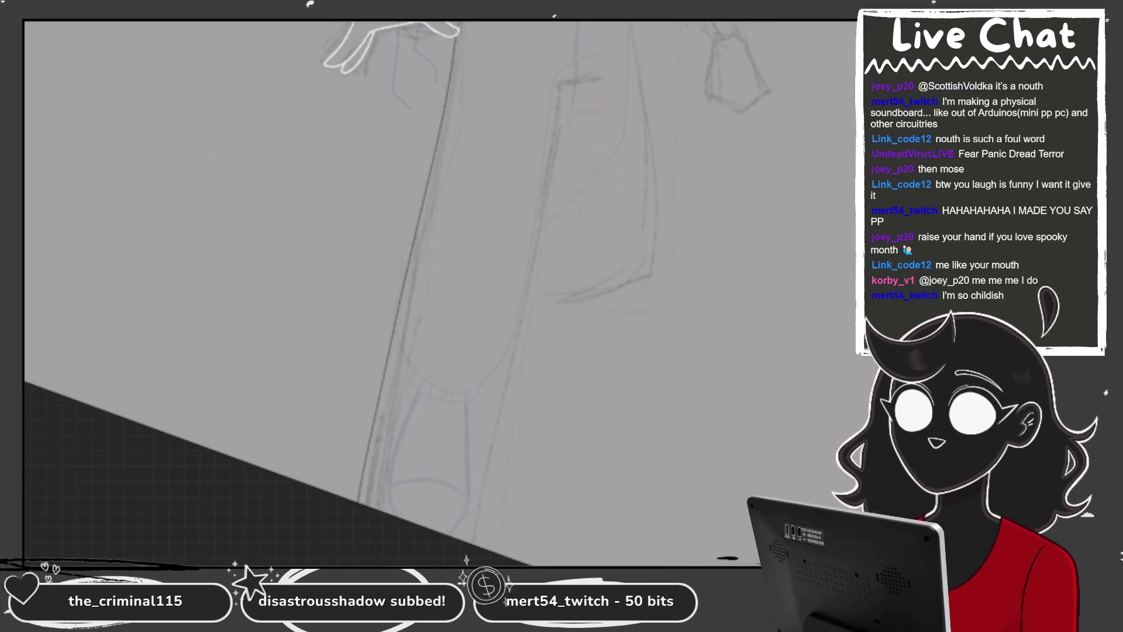
pyautogui.moveTo(409, 409); pyautogui.dragTo(527, 293)
pyautogui.moveTo(433, 234); pyautogui.dragTo(468, 561)
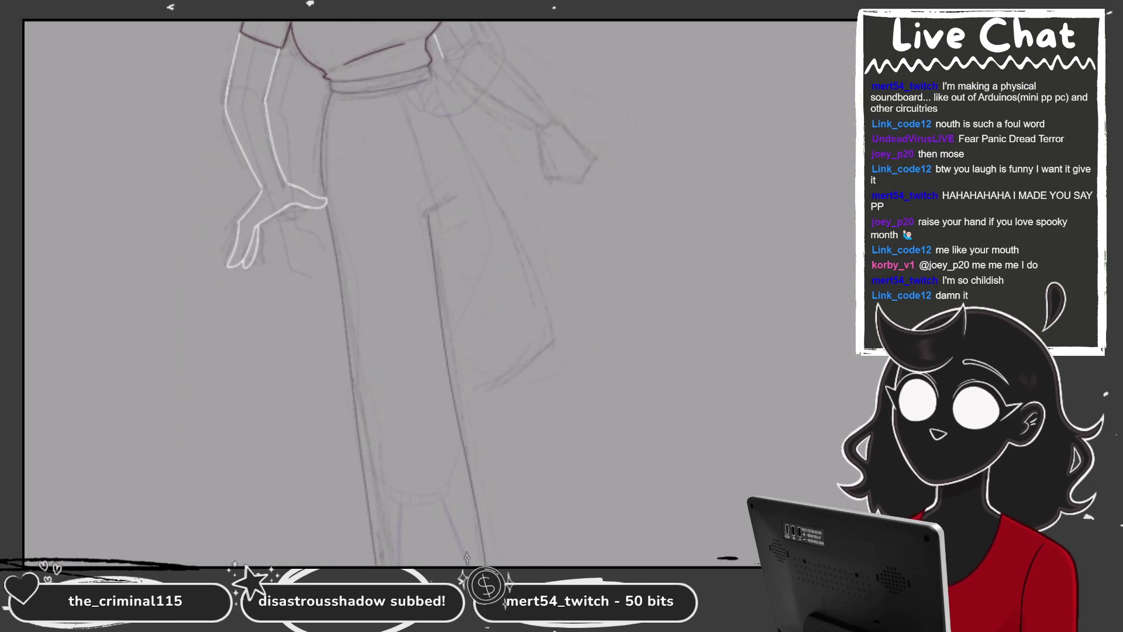
pyautogui.moveTo(410, 409)
pyautogui.mouseDown()
pyautogui.moveTo(409, 269)
pyautogui.moveTo(410, 427)
pyautogui.mouseUp()
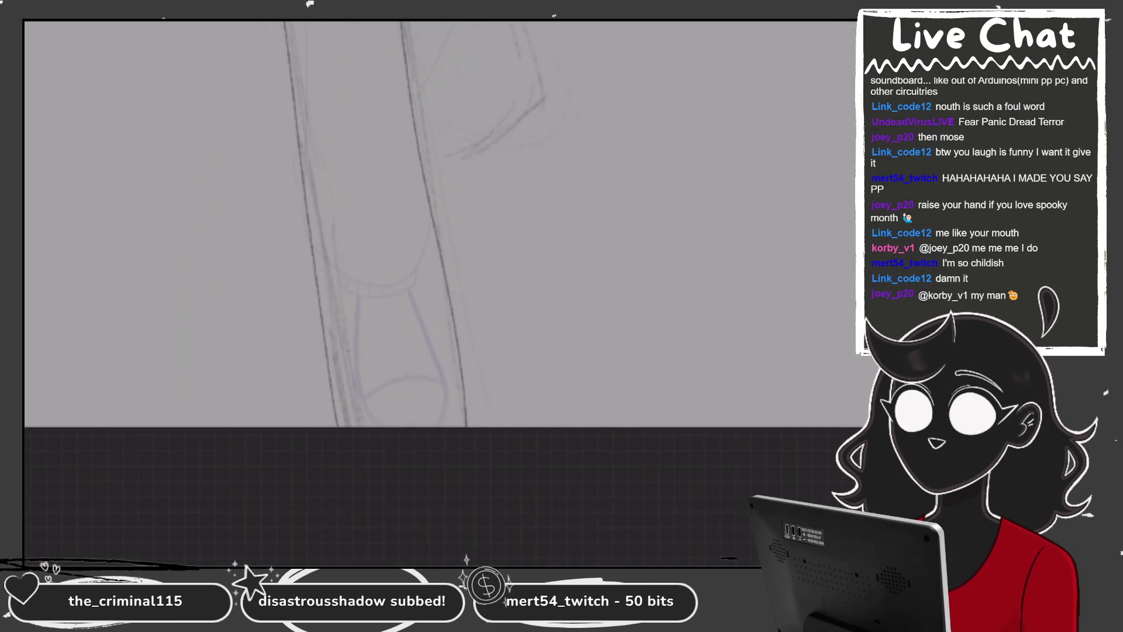
# Recentre on the knee area and redraw the misplaced pant leg stroke
pyautogui.scroll(-3, 433, 287)
pyautogui.moveTo(410, 176); pyautogui.dragTo(403, 375)
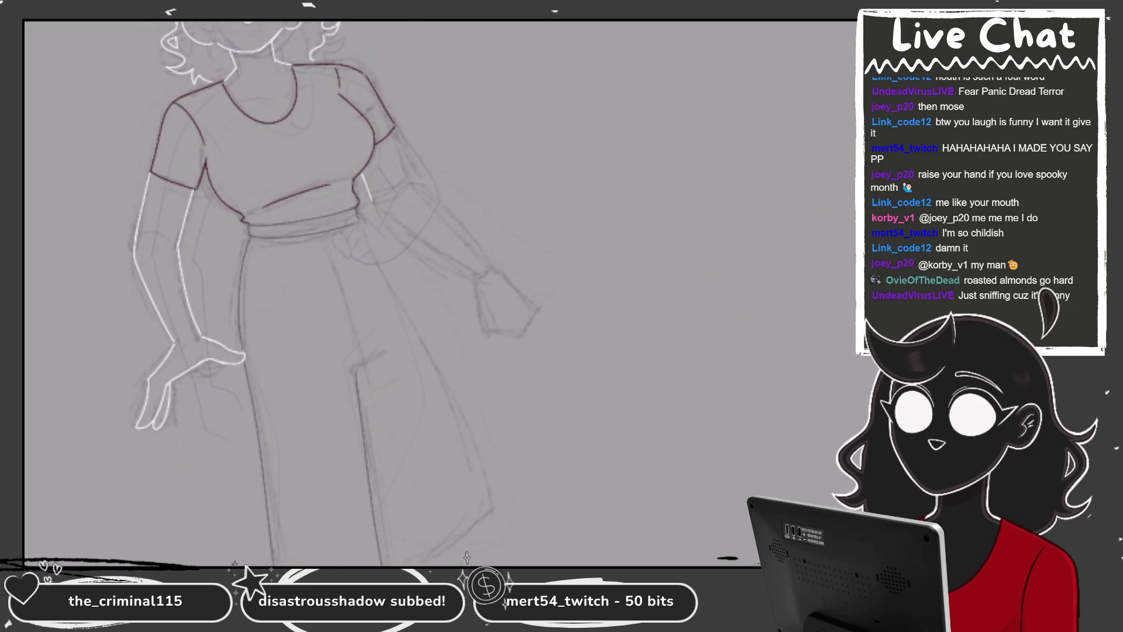
pyautogui.moveTo(410, 292); pyautogui.dragTo(480, 266)
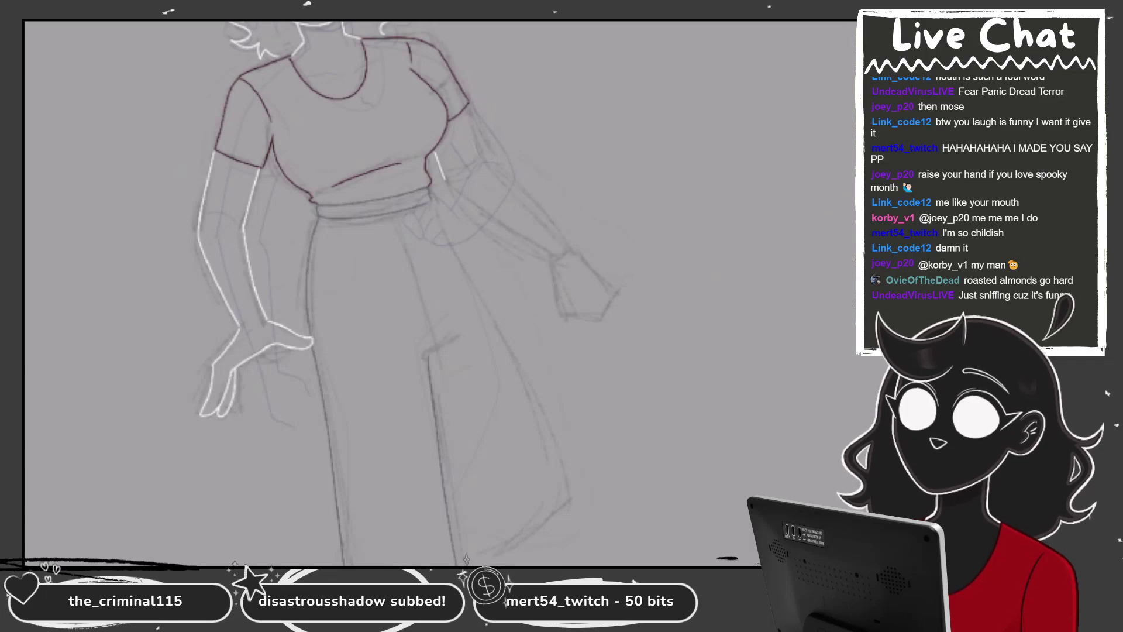
pyautogui.scroll(2, 407, 206)
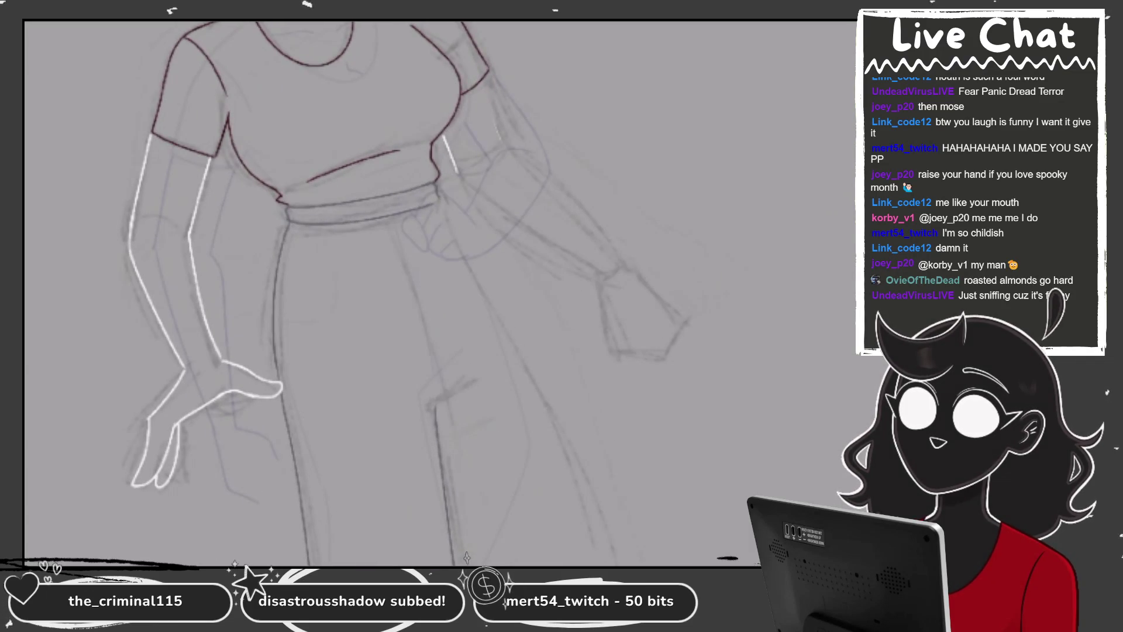
pyautogui.scroll(3, 409, 292)
pyautogui.moveTo(410, 292)
pyautogui.mouseDown()
pyautogui.moveTo(362, 296)
pyautogui.moveTo(404, 237)
pyautogui.moveTo(462, 300)
pyautogui.mouseUp()
pyautogui.hotkey('ctrl', 'z')
pyautogui.moveTo(378, 320); pyautogui.dragTo(452, 252)
# Replace the slanted line with a straighter one from waistband to knee
pyautogui.scroll(-3, 410, 292)
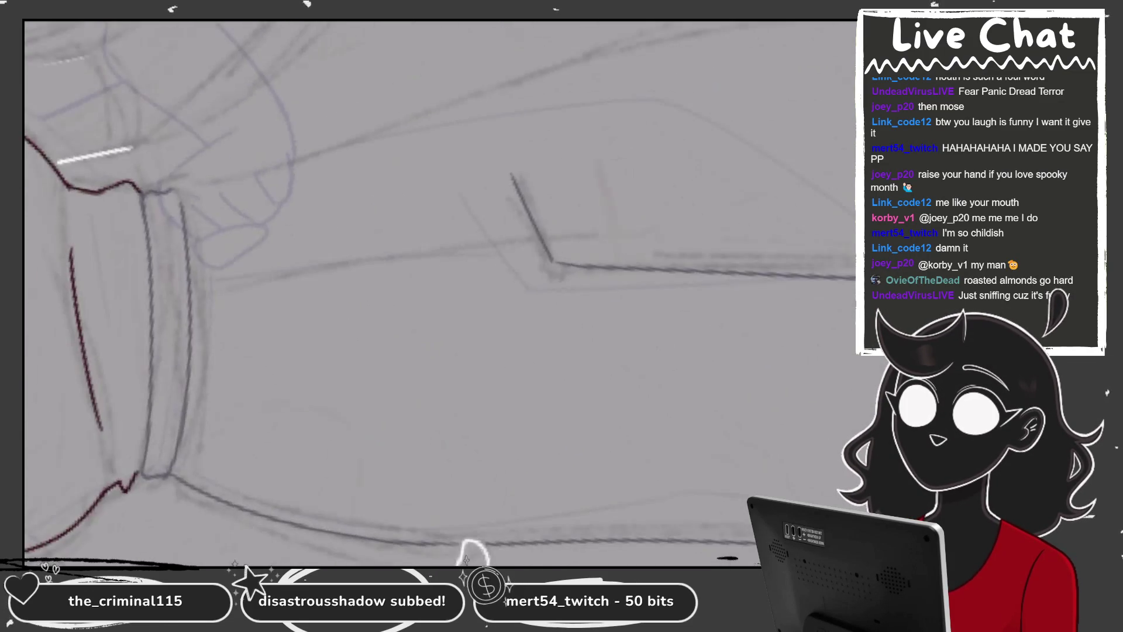
pyautogui.scroll(2, 409, 292)
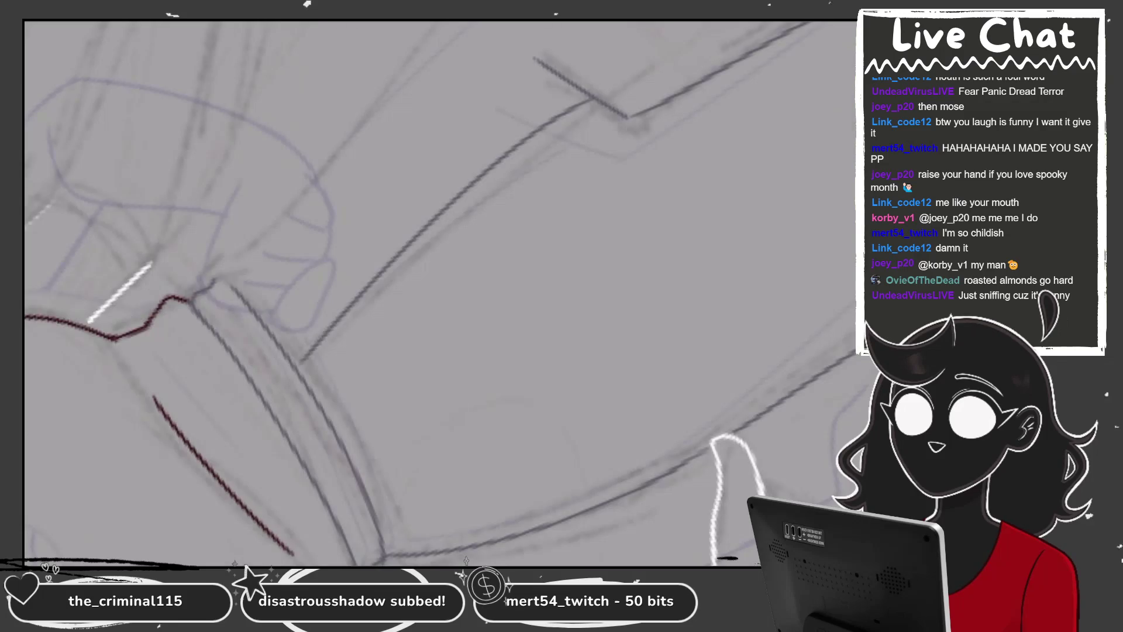
pyautogui.scroll(-3, 409, 292)
pyautogui.scroll(3, 409, 292)
pyautogui.hotkey('ctrl', 'z')
pyautogui.moveTo(338, 99); pyautogui.dragTo(370, 416)
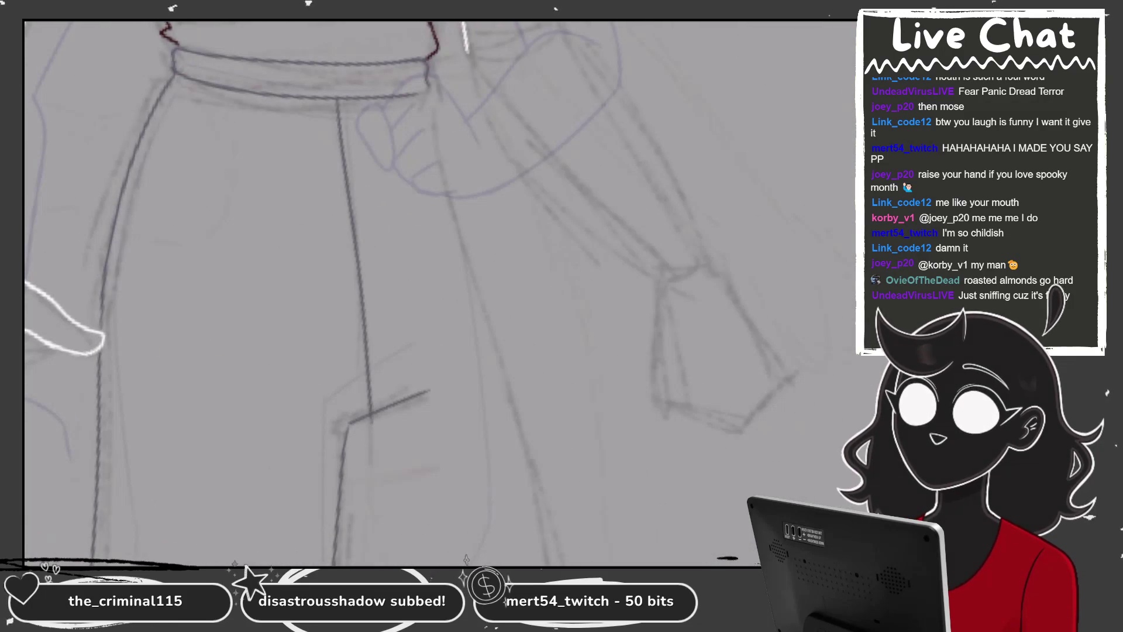
# Ink the long right leg line down and extend the flared pant edge
pyautogui.moveTo(425, 98); pyautogui.dragTo(522, 438)
pyautogui.scroll(-3, 410, 292)
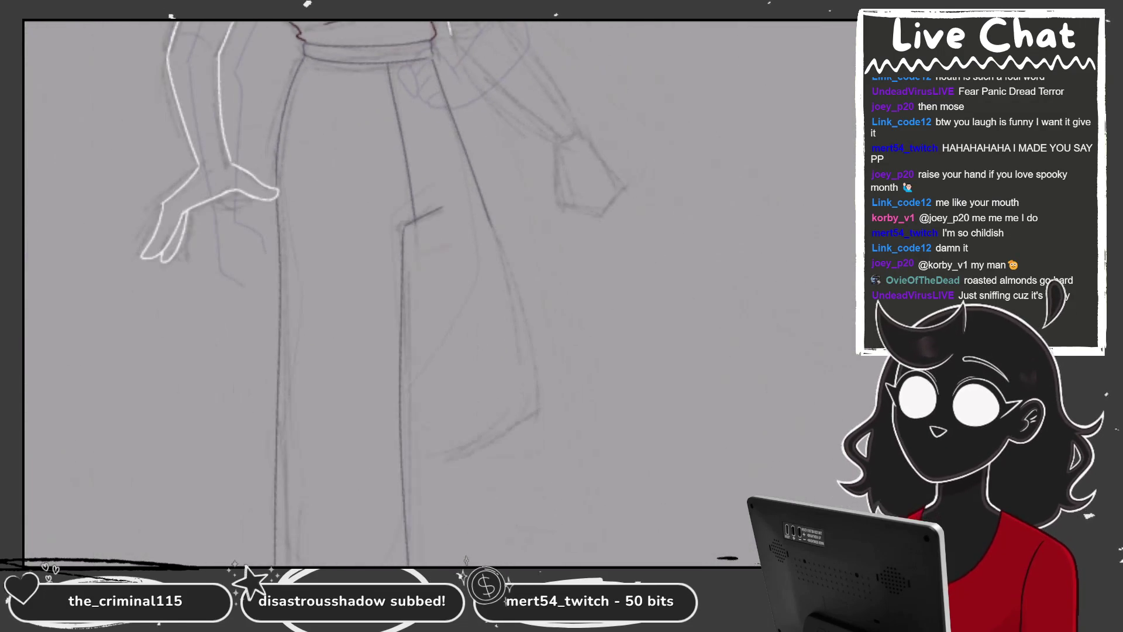
pyautogui.scroll(3, 409, 293)
pyautogui.moveTo(470, 170); pyautogui.dragTo(524, 386)
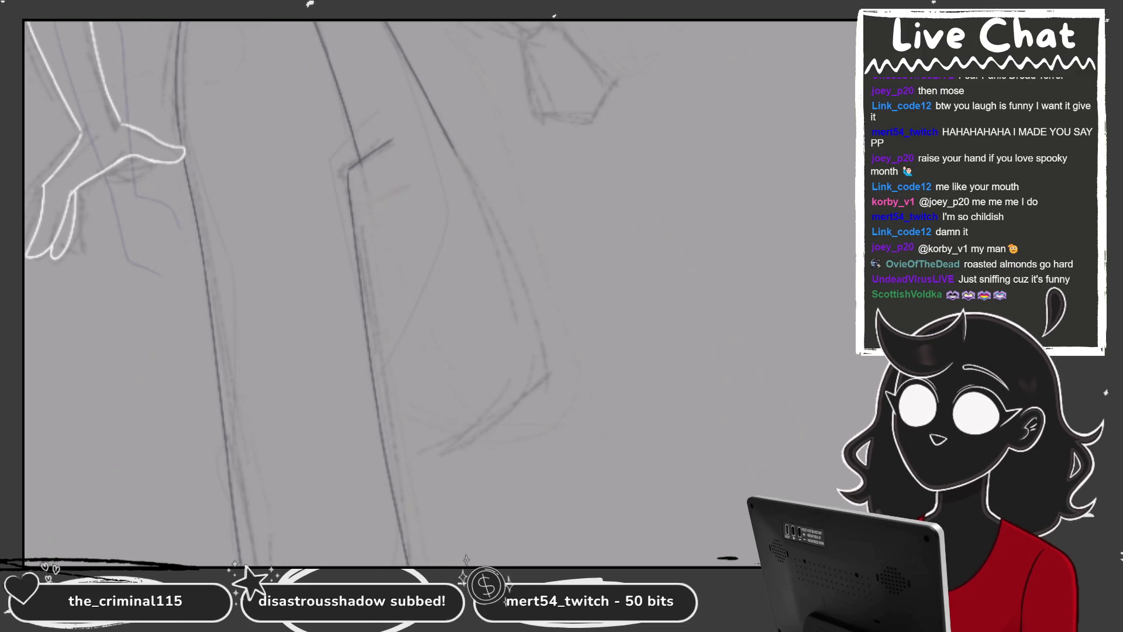
pyautogui.moveTo(444, 293); pyautogui.dragTo(374, 242)
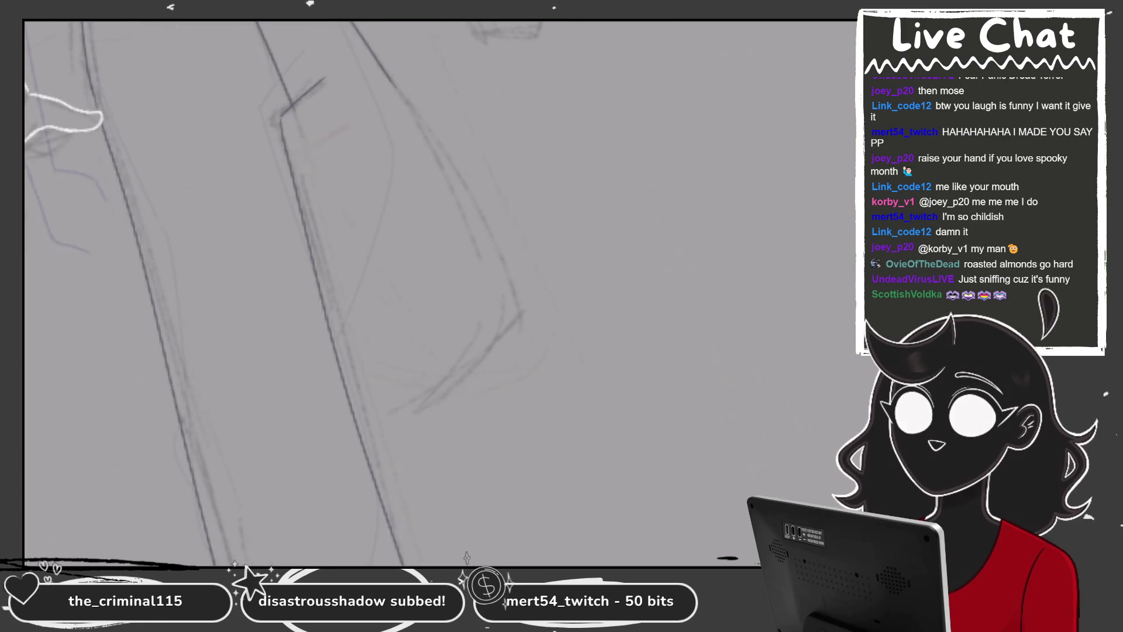
pyautogui.moveTo(391, 88); pyautogui.dragTo(514, 289)
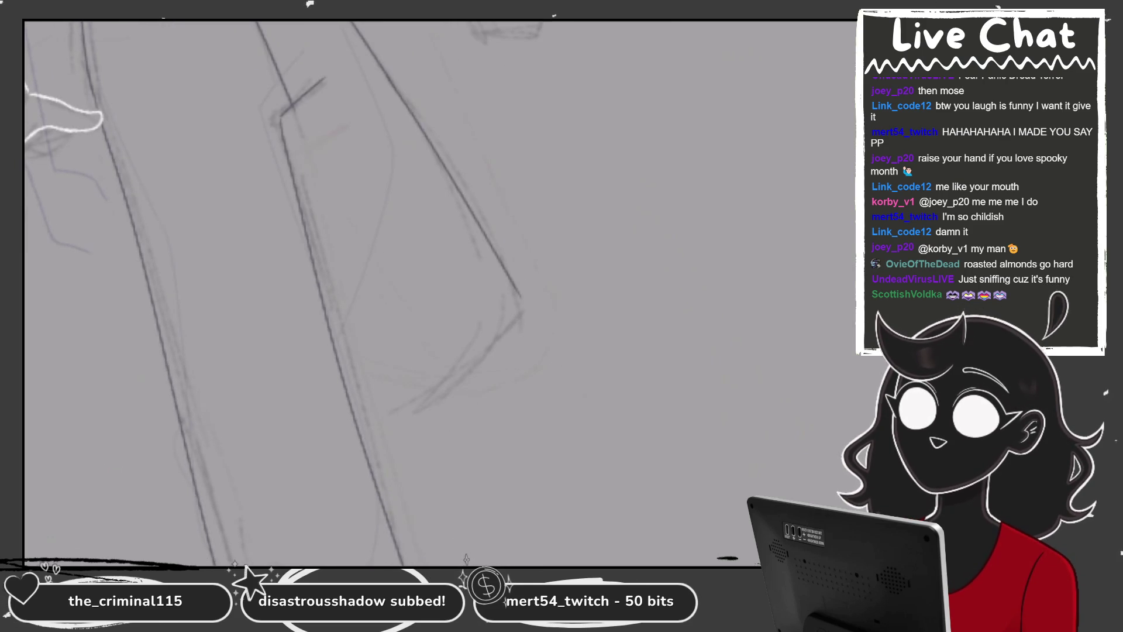
pyautogui.moveTo(494, 190)
pyautogui.mouseDown()
pyautogui.moveTo(509, 243)
pyautogui.moveTo(374, 410)
pyautogui.mouseUp()
pyautogui.moveTo(375, 292); pyautogui.dragTo(526, 264)
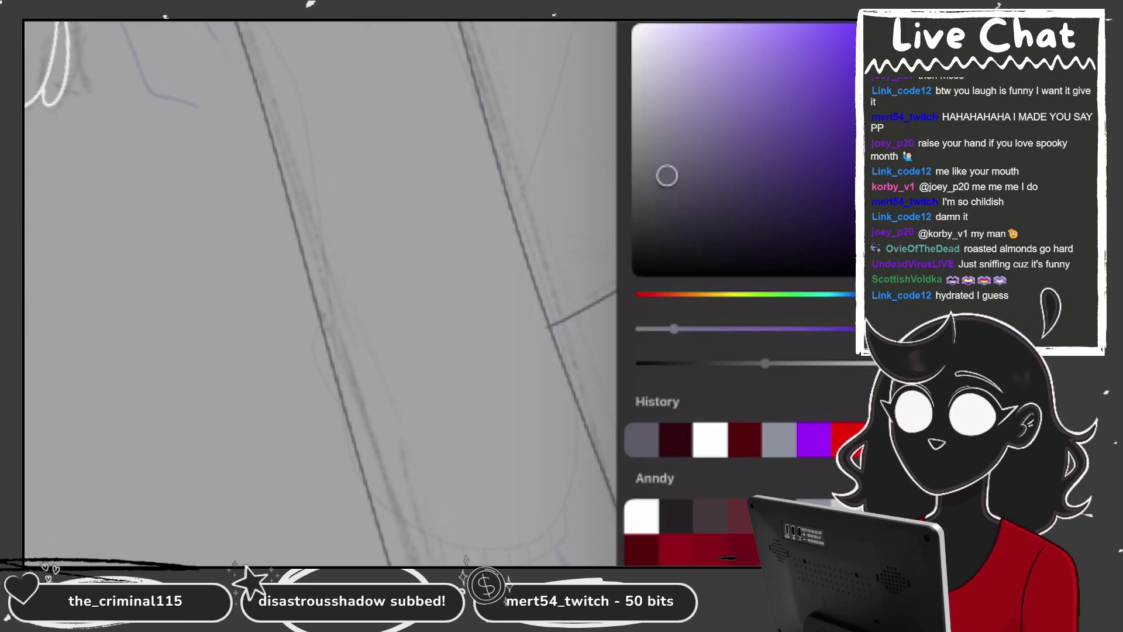
# Ink a dark stroke down the lower pant leg, then zoom out to view the full figure
pyautogui.click(818, 65)
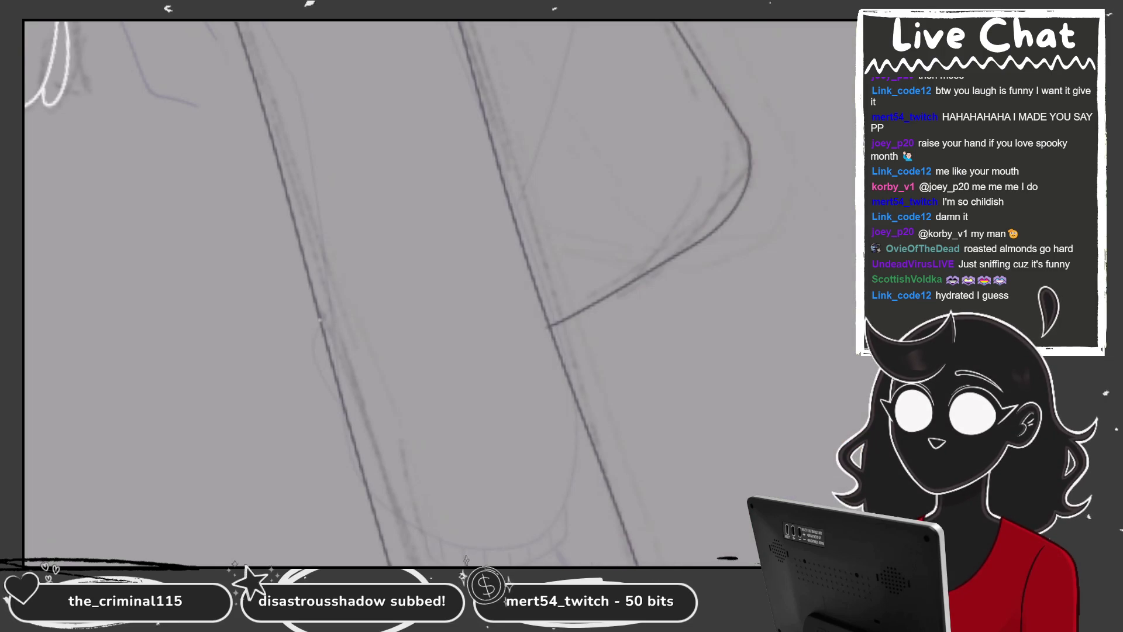
pyautogui.moveTo(310, 318); pyautogui.dragTo(351, 421)
pyautogui.scroll(-5, 410, 292)
pyautogui.scroll(3, 409, 292)
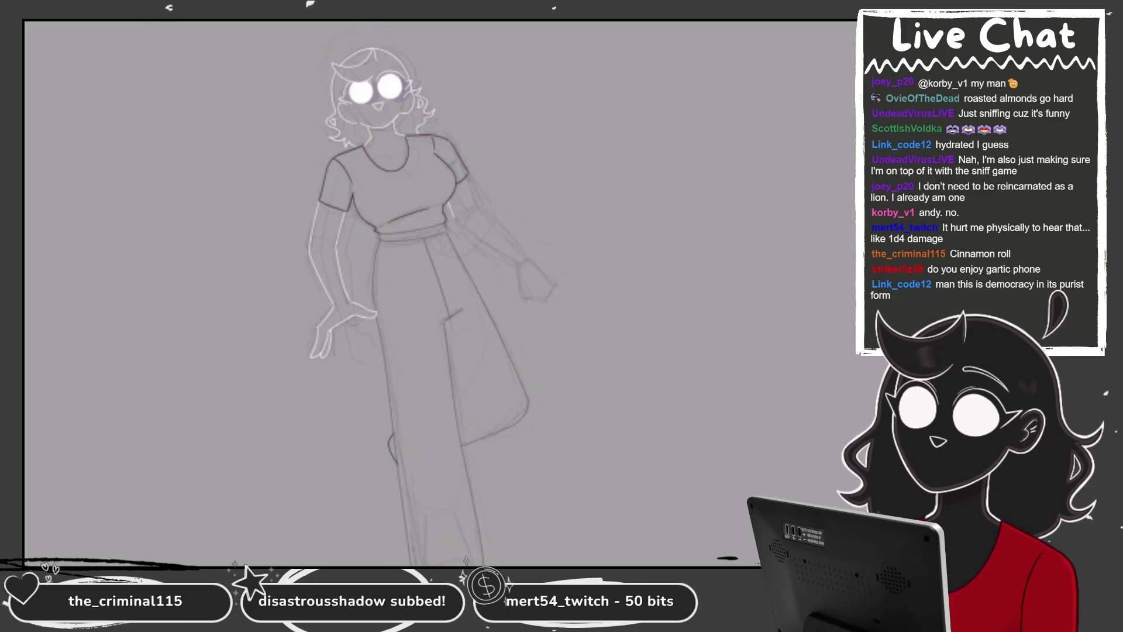
pyautogui.scroll(-2, 409, 292)
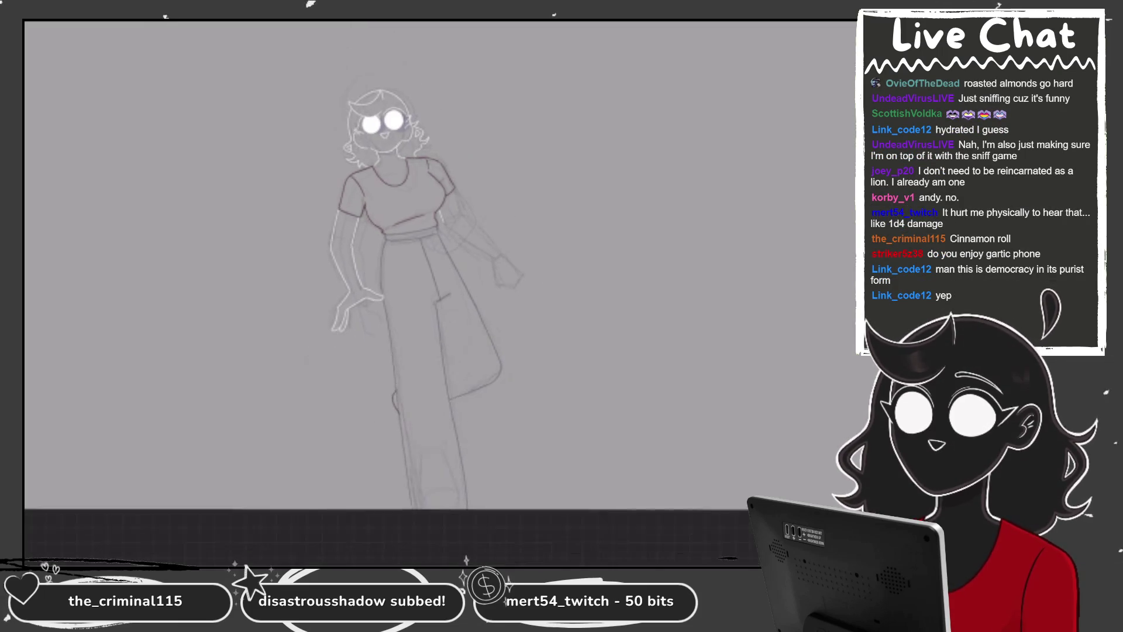
pyautogui.scroll(3, 409, 292)
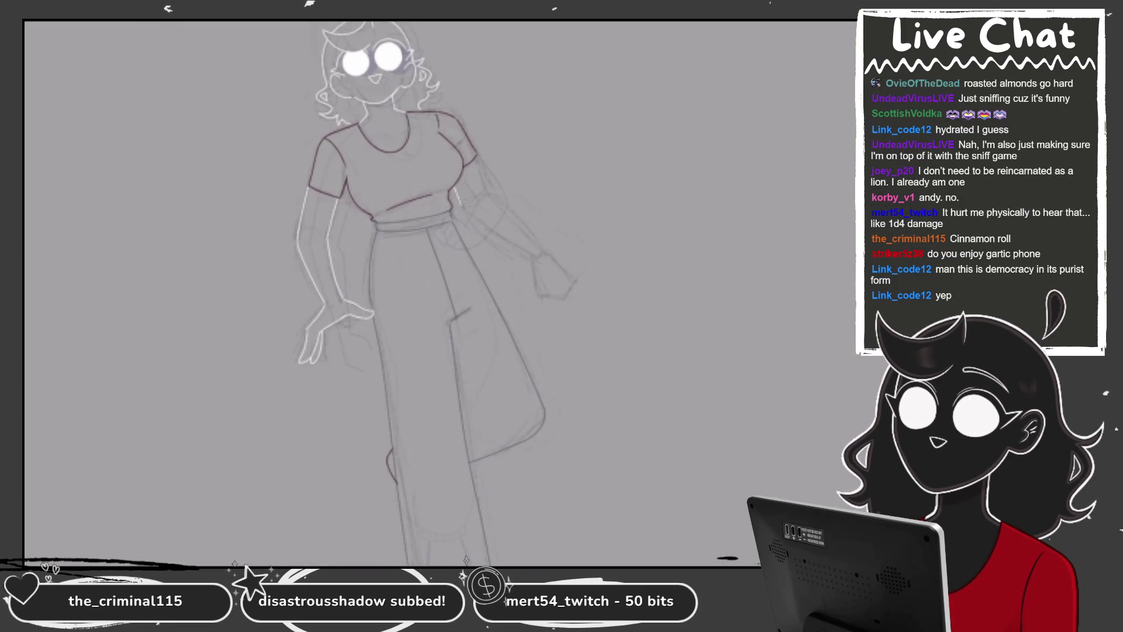
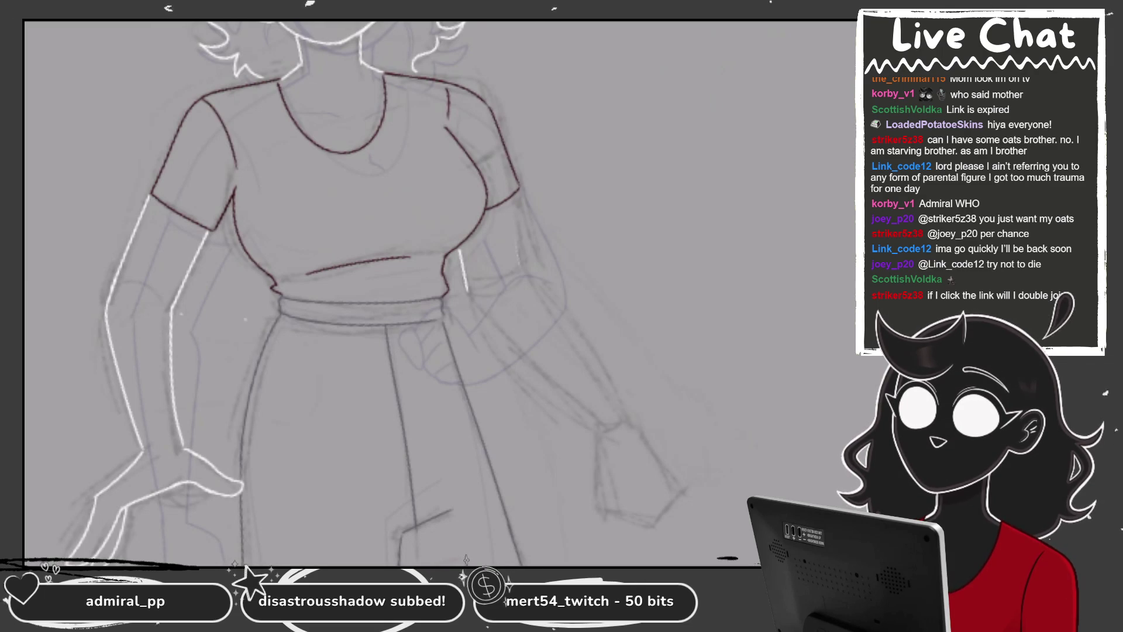
# Pick dark red from the colour panel for the shirt lineart
pyautogui.scroll(-3, 439, 293)
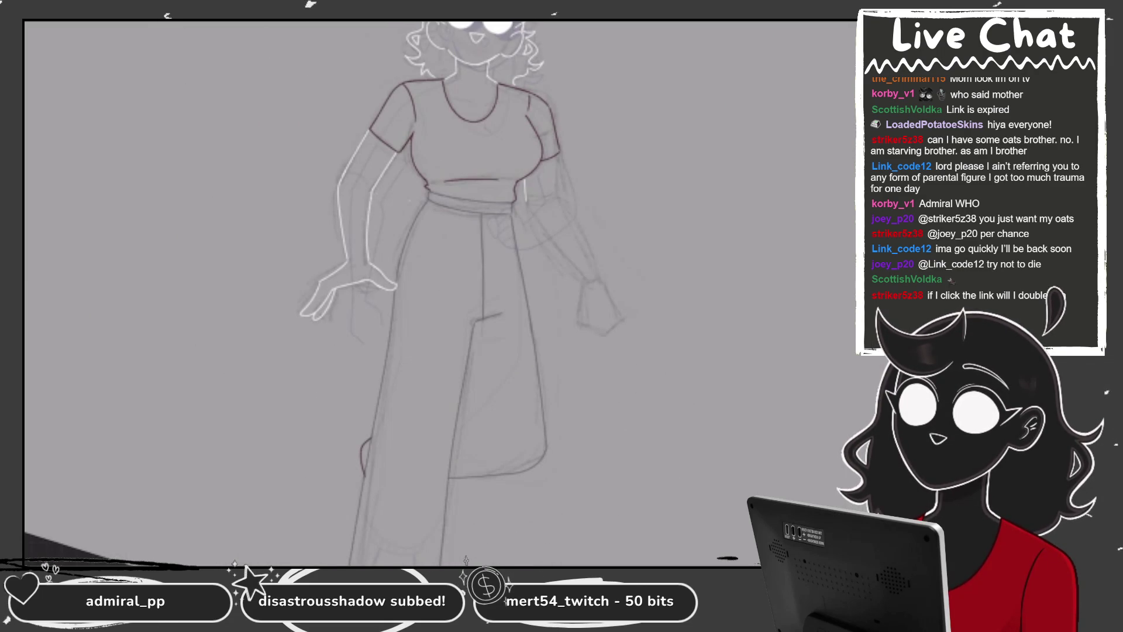
pyautogui.scroll(2, 498, 136)
pyautogui.scroll(2, 497, 136)
pyautogui.scroll(2, 497, 136)
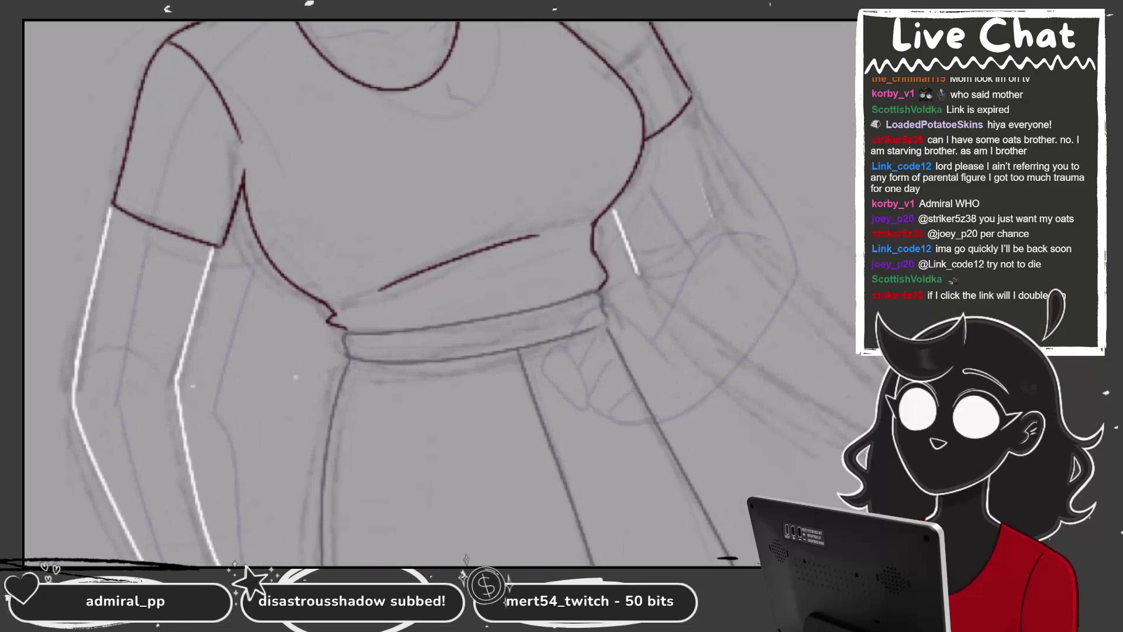
pyautogui.press('c')
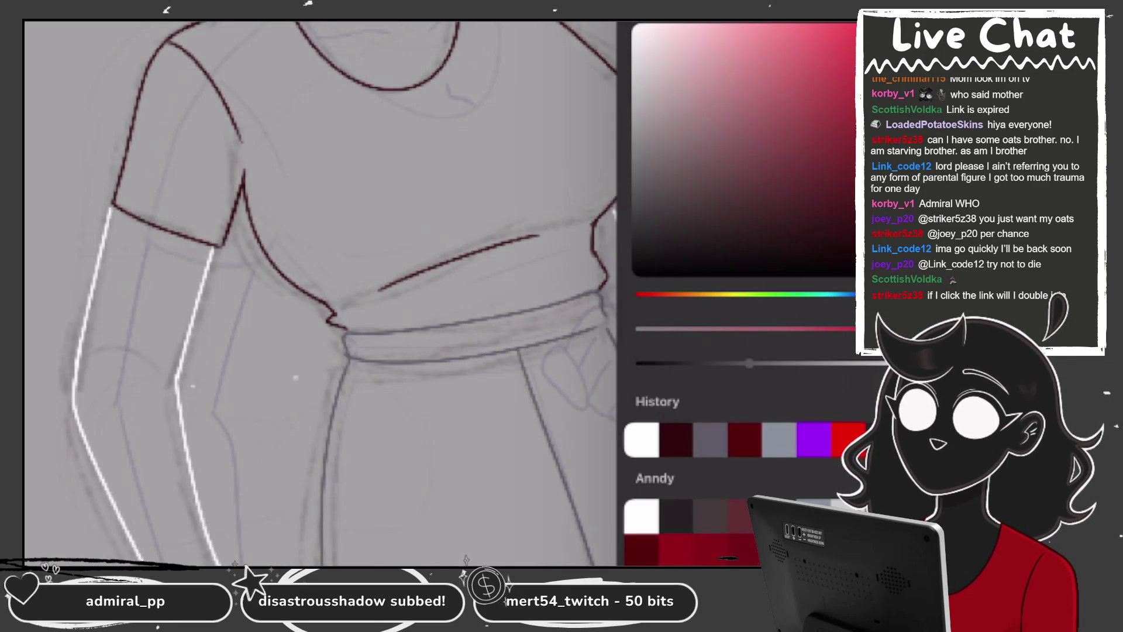
pyautogui.press('c')
pyautogui.scroll(2, 527, 250)
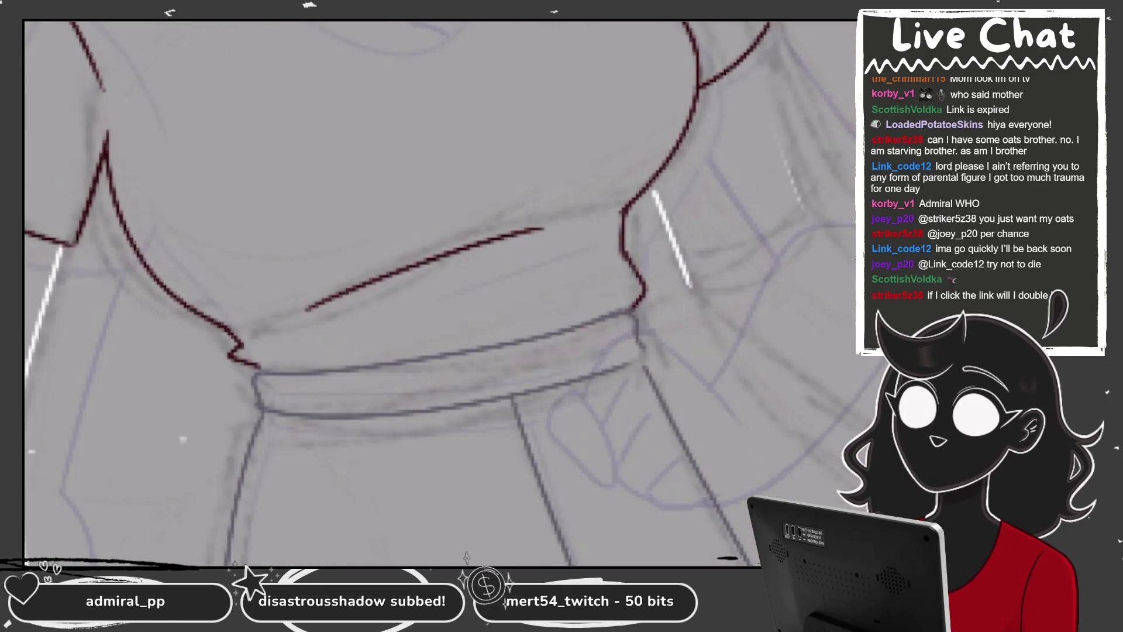
# Erase the broken top of the red waist line and redraw the gap in dark red
pyautogui.moveTo(624, 244); pyautogui.dragTo(634, 198)
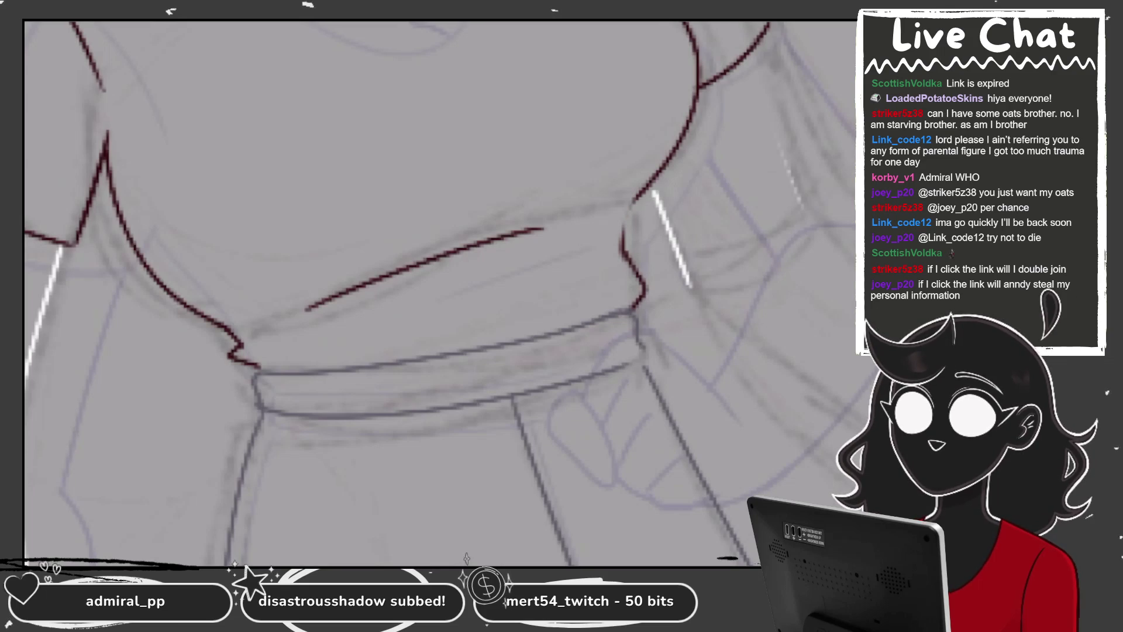
pyautogui.scroll(2, 727, 273)
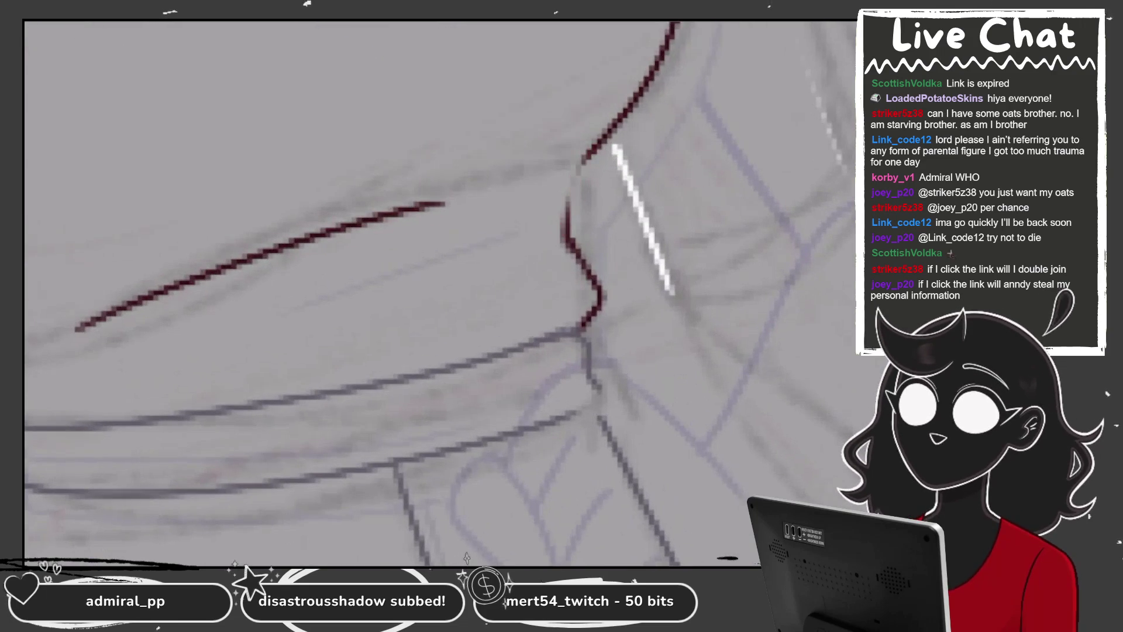
pyautogui.moveTo(584, 156); pyautogui.dragTo(563, 240)
pyautogui.scroll(-2, 715, 211)
pyautogui.scroll(-1, 715, 211)
pyautogui.scroll(-1, 715, 211)
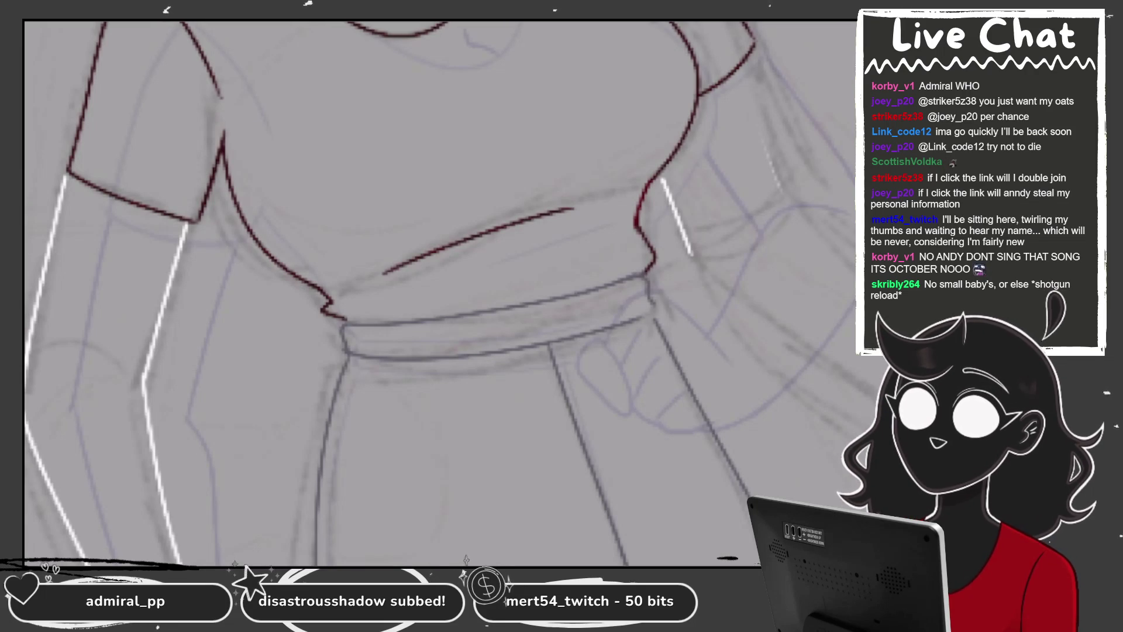
pyautogui.scroll(-5, 439, 292)
# Draw a white vertical highlight stroke down the far arm beside the waist
pyautogui.scroll(2, 438, 293)
pyautogui.scroll(-2, 380, 292)
pyautogui.scroll(2, 380, 292)
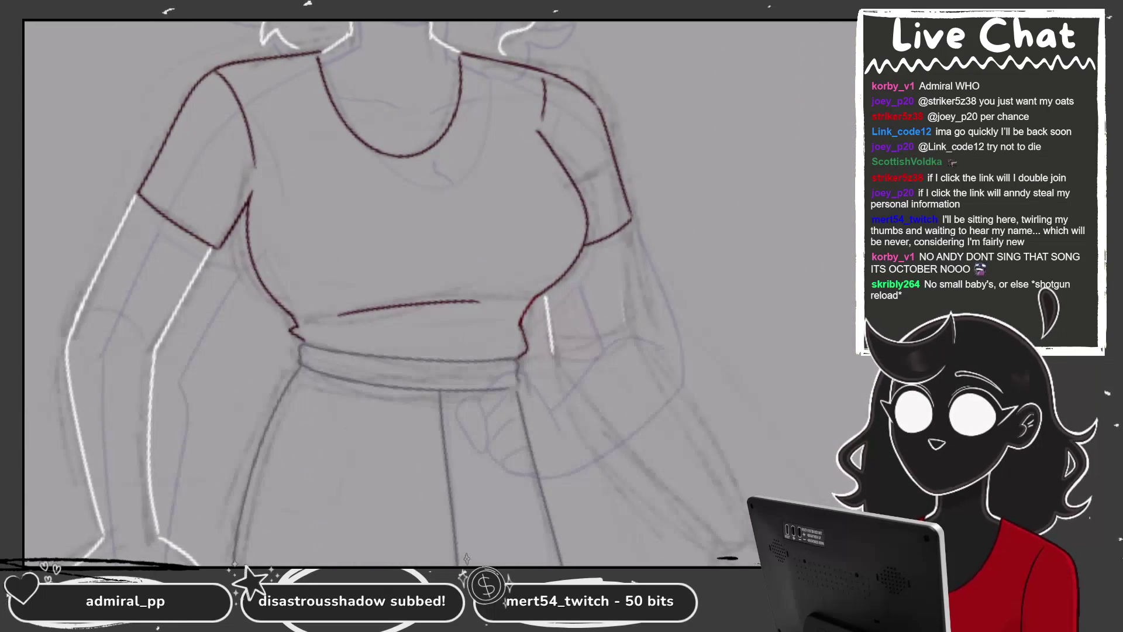
pyautogui.scroll(5, 585, 293)
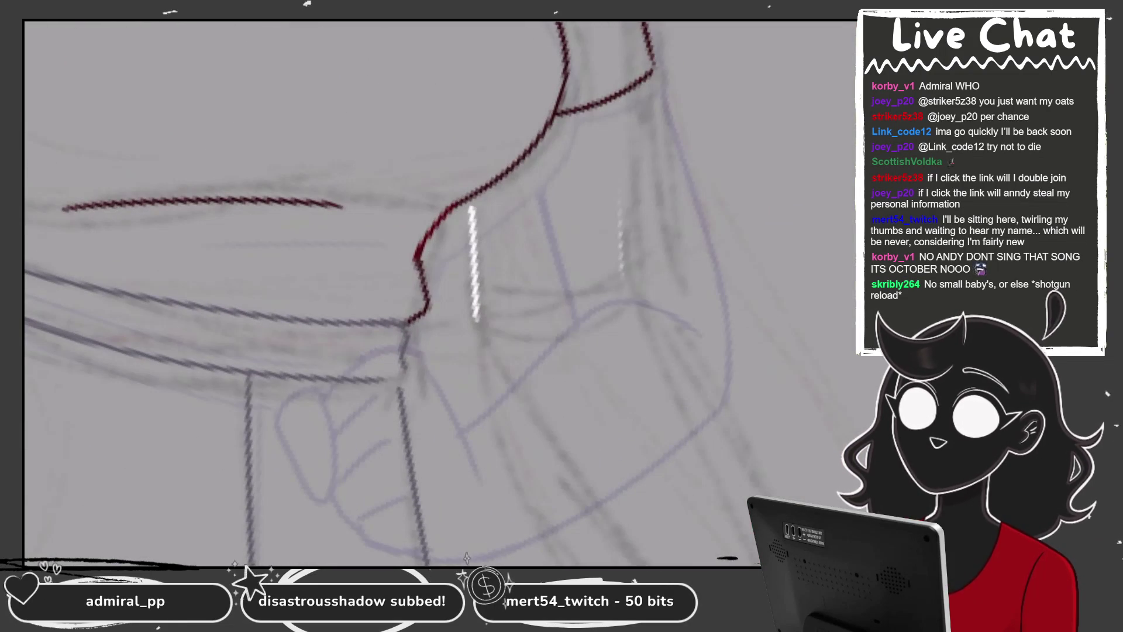
pyautogui.moveTo(643, 85); pyautogui.dragTo(658, 294)
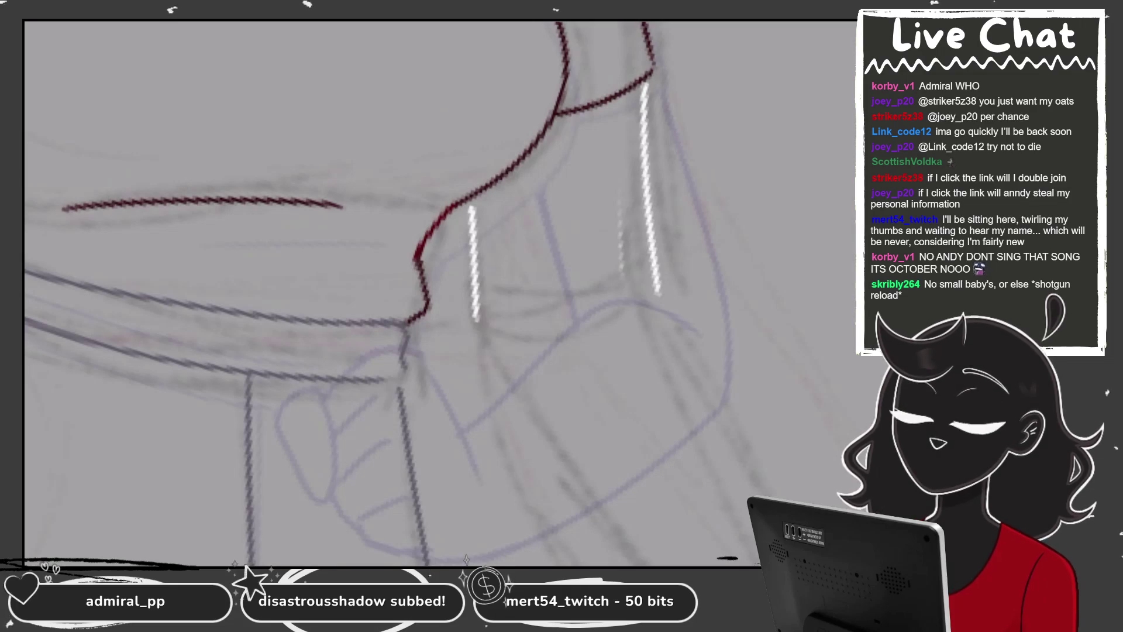
# Erase the misplaced white highlight strokes and draw a new white highlight down the arm
pyautogui.moveTo(623, 228); pyautogui.dragTo(626, 276)
pyautogui.moveTo(471, 206); pyautogui.dragTo(488, 334)
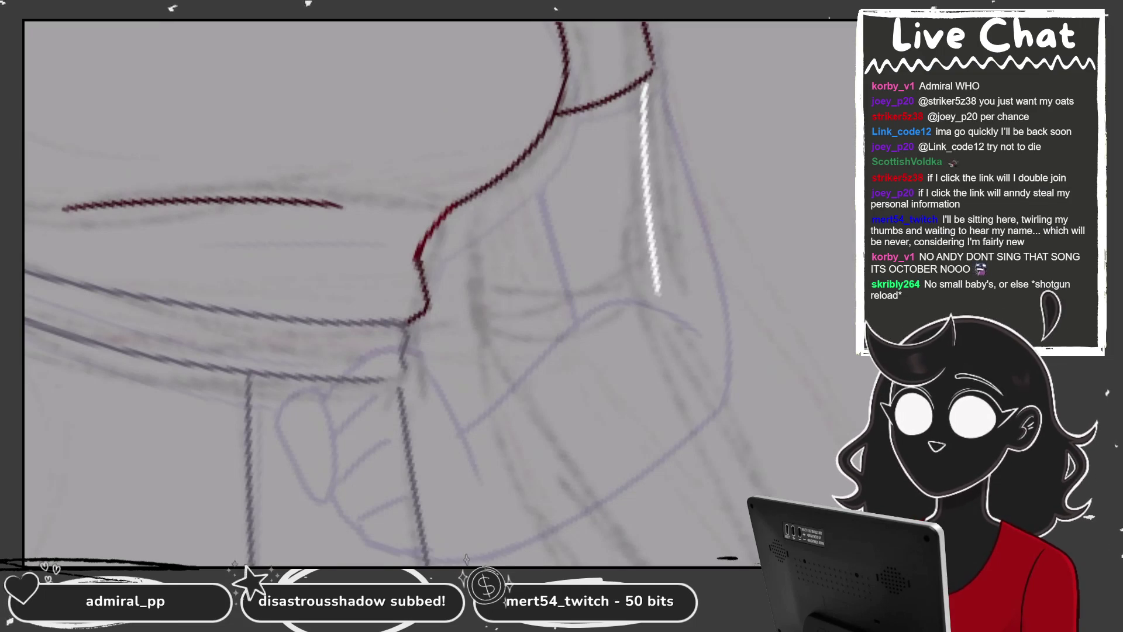
pyautogui.moveTo(506, 186); pyautogui.dragTo(518, 338)
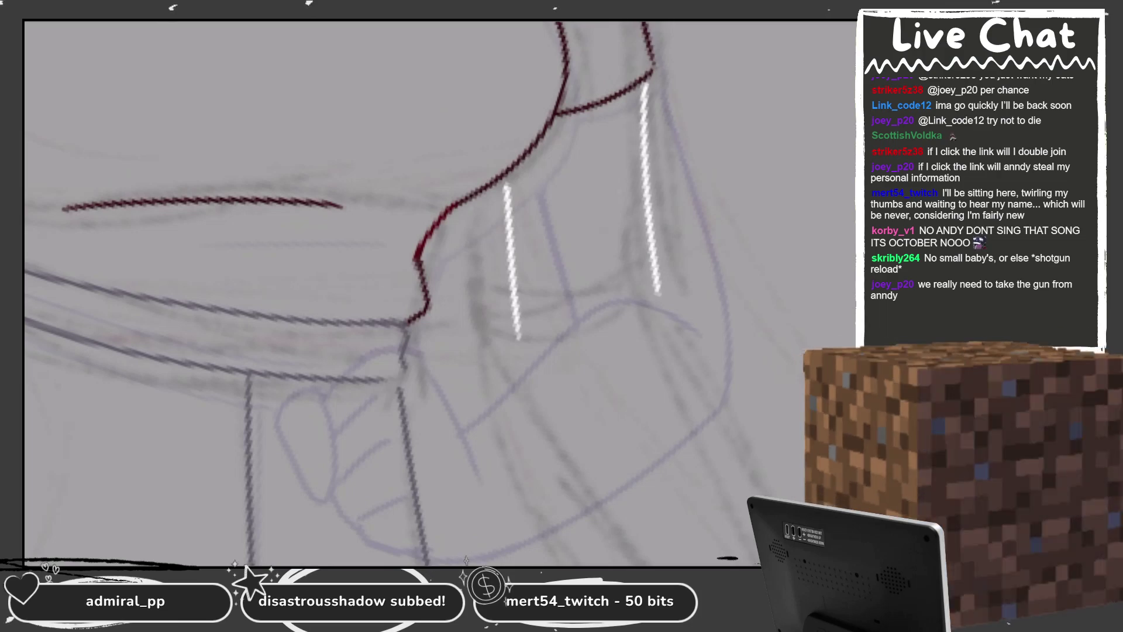
pyautogui.scroll(-3, 526, 68)
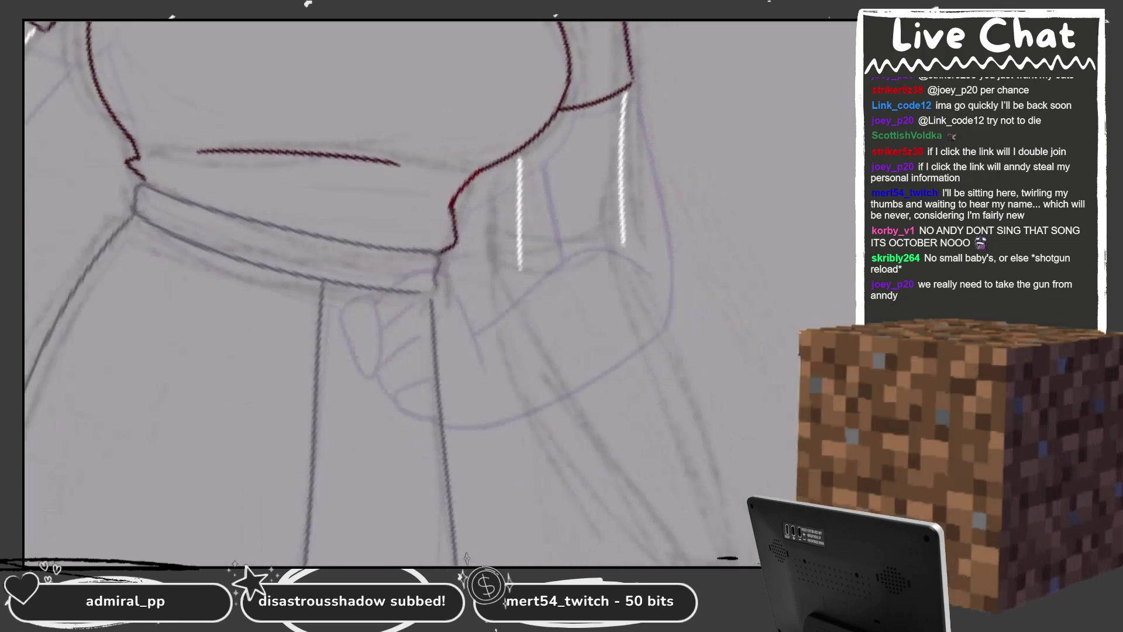
pyautogui.scroll(1, 749, 216)
pyautogui.scroll(1, 749, 217)
pyautogui.scroll(1, 749, 217)
pyautogui.scroll(1, 748, 217)
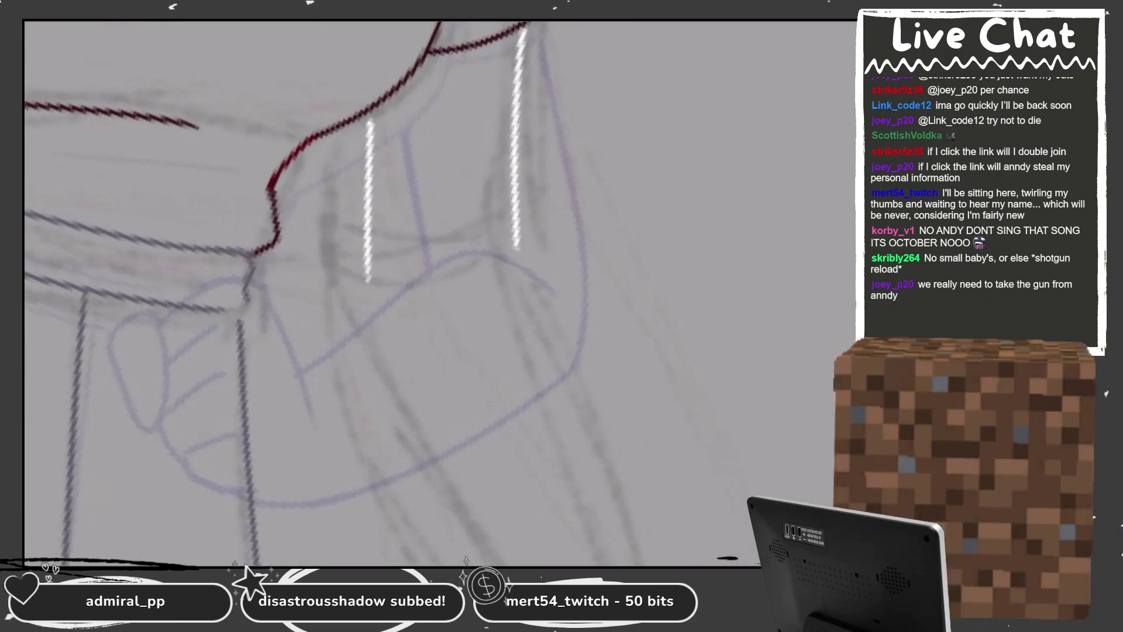
pyautogui.scroll(-2, 562, 94)
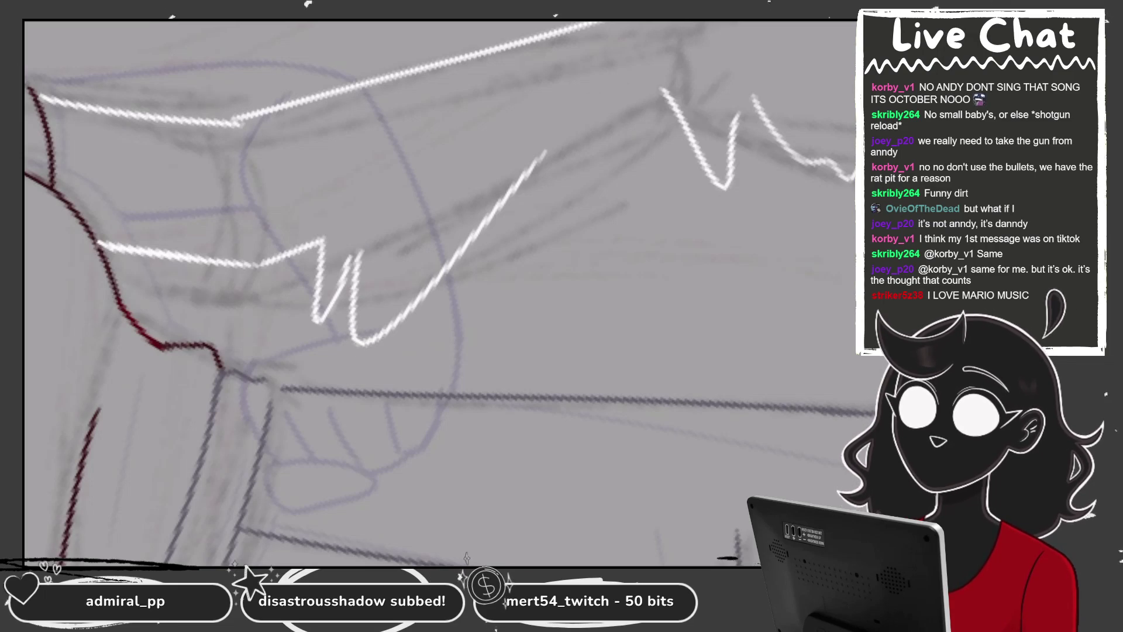
# Redo the white zigzag along the far forearm, replacing two undone attempts with new strokes
pyautogui.moveTo(349, 267); pyautogui.dragTo(508, 166)
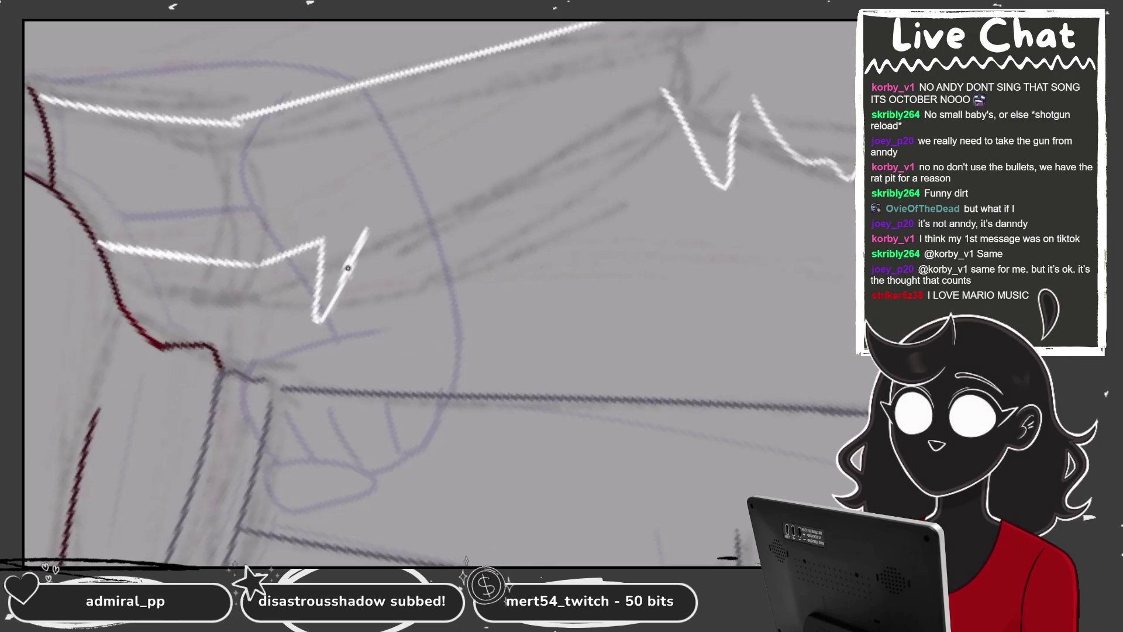
pyautogui.hotkey('ctrl', 'z')
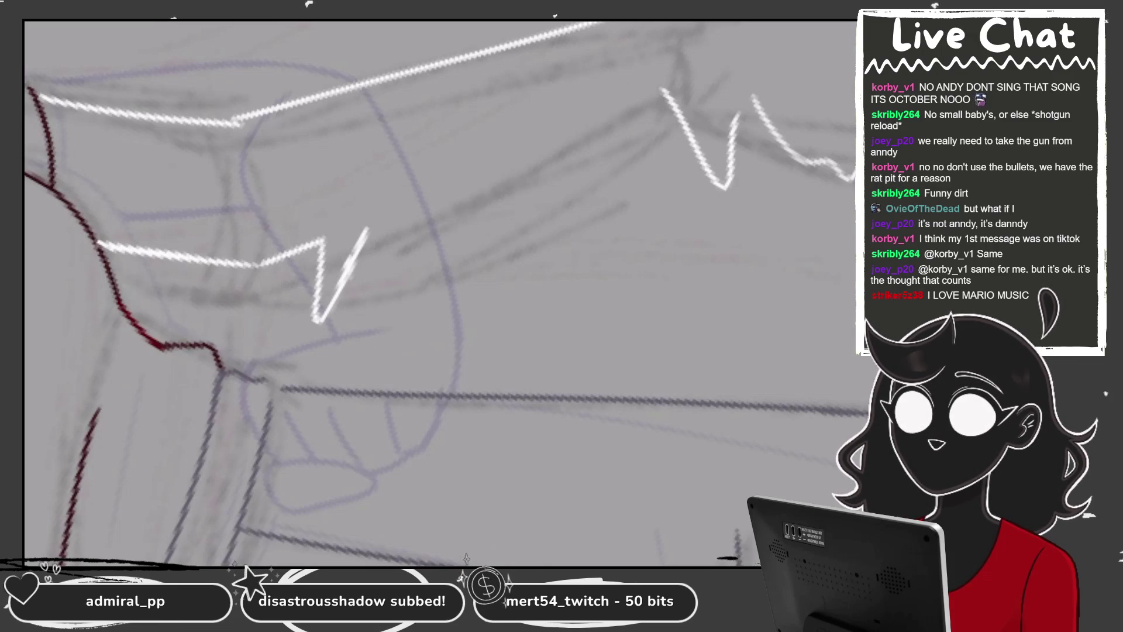
pyautogui.moveTo(379, 225); pyautogui.dragTo(611, 117)
pyautogui.hotkey('ctrl', 'z')
pyautogui.moveTo(667, 91); pyautogui.dragTo(544, 292)
pyautogui.moveTo(468, 196)
pyautogui.mouseDown()
pyautogui.moveTo(450, 257)
pyautogui.moveTo(532, 190)
pyautogui.mouseUp()
# Extend the white zigzag to the wrist, keeping the short top stroke, then fit the canvas
pyautogui.moveTo(514, 263)
pyautogui.mouseDown()
pyautogui.moveTo(602, 159)
pyautogui.moveTo(562, 222)
pyautogui.moveTo(643, 246)
pyautogui.mouseUp()
pyautogui.hotkey('ctrl', 'z')
pyautogui.hotkey('ctrl', ']')
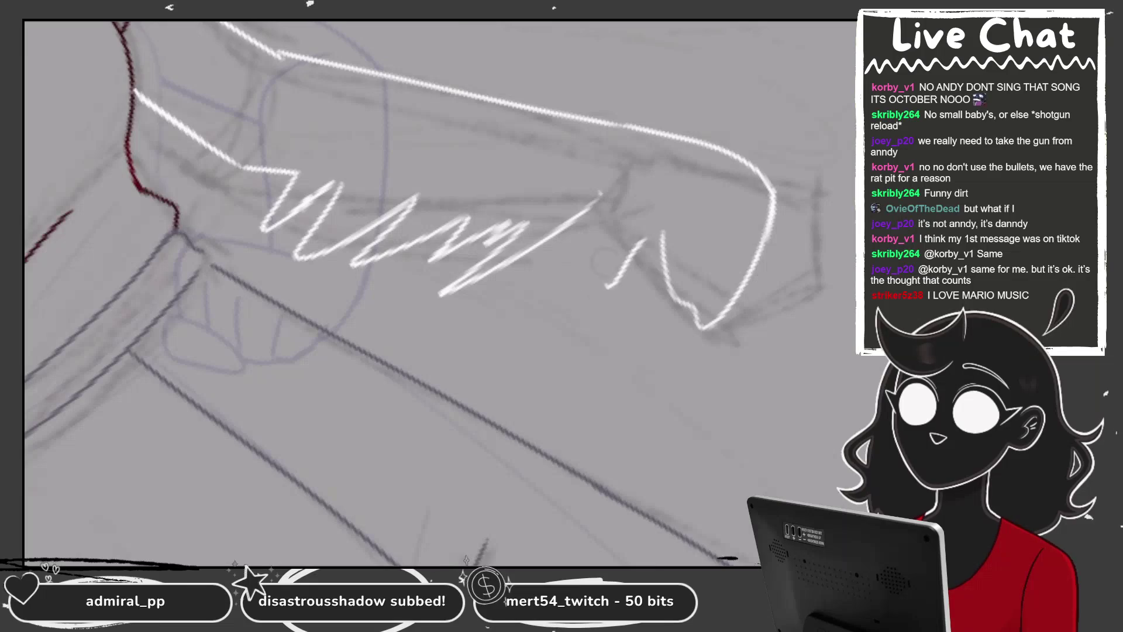
pyautogui.moveTo(585, 212)
pyautogui.mouseDown()
pyautogui.moveTo(606, 245)
pyautogui.moveTo(652, 237)
pyautogui.moveTo(621, 306)
pyautogui.moveTo(667, 273)
pyautogui.mouseUp()
pyautogui.hotkey('ctrl', '0')
pyautogui.hotkey('ctrl', '0')
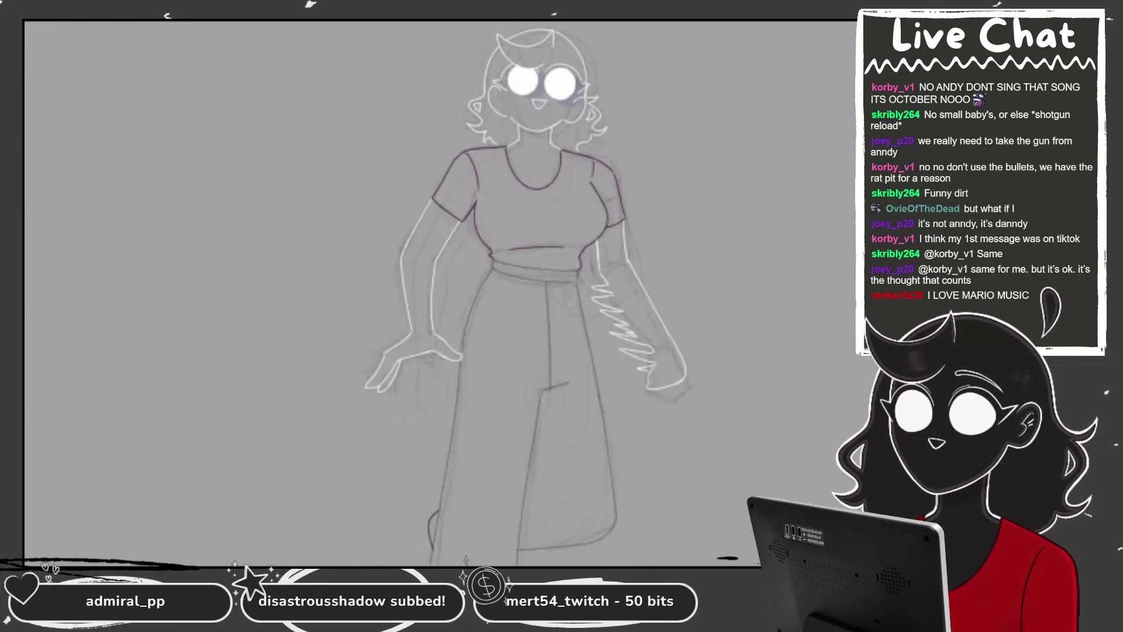
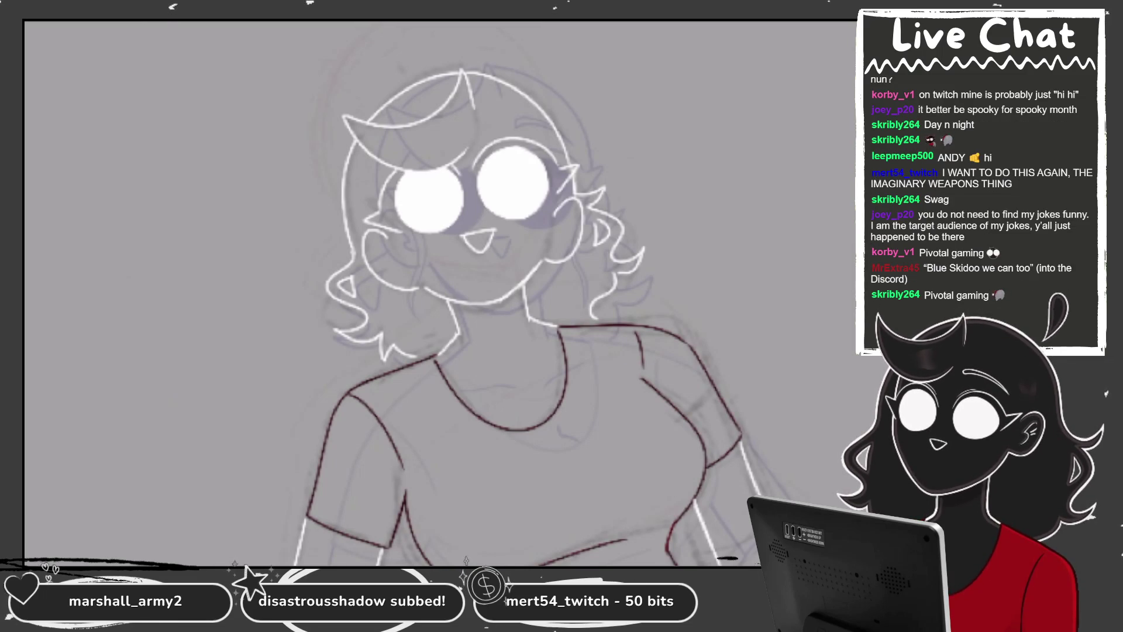
# Scroll down over the cleaned-up figure from face to skirt, then select Layer 46
pyautogui.scroll(-5, 439, 292)
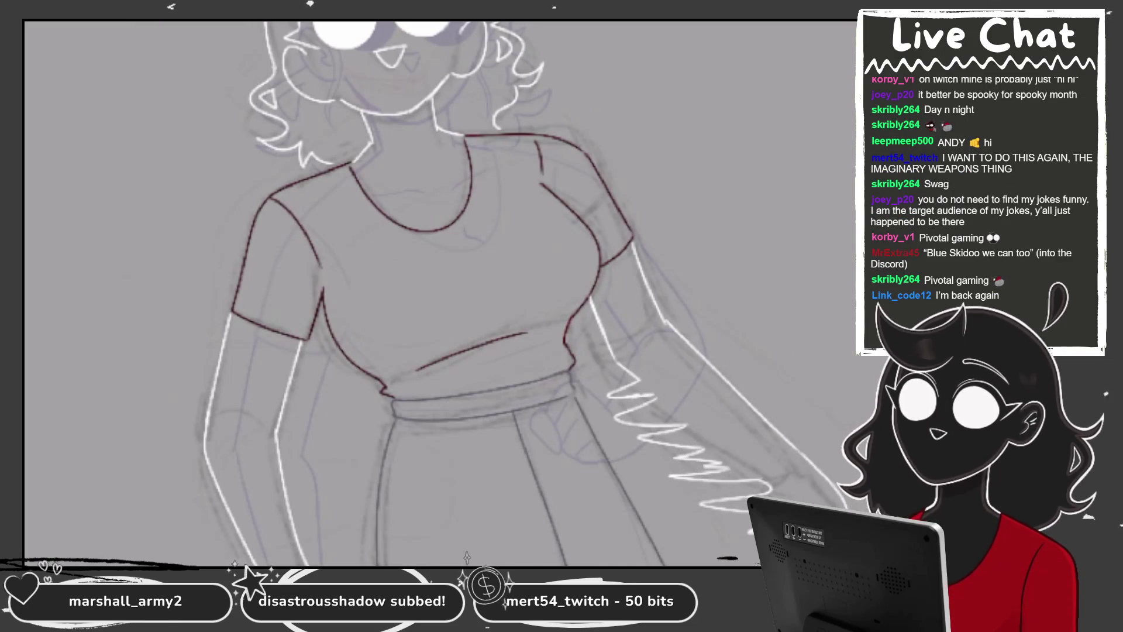
pyautogui.scroll(-5, 439, 293)
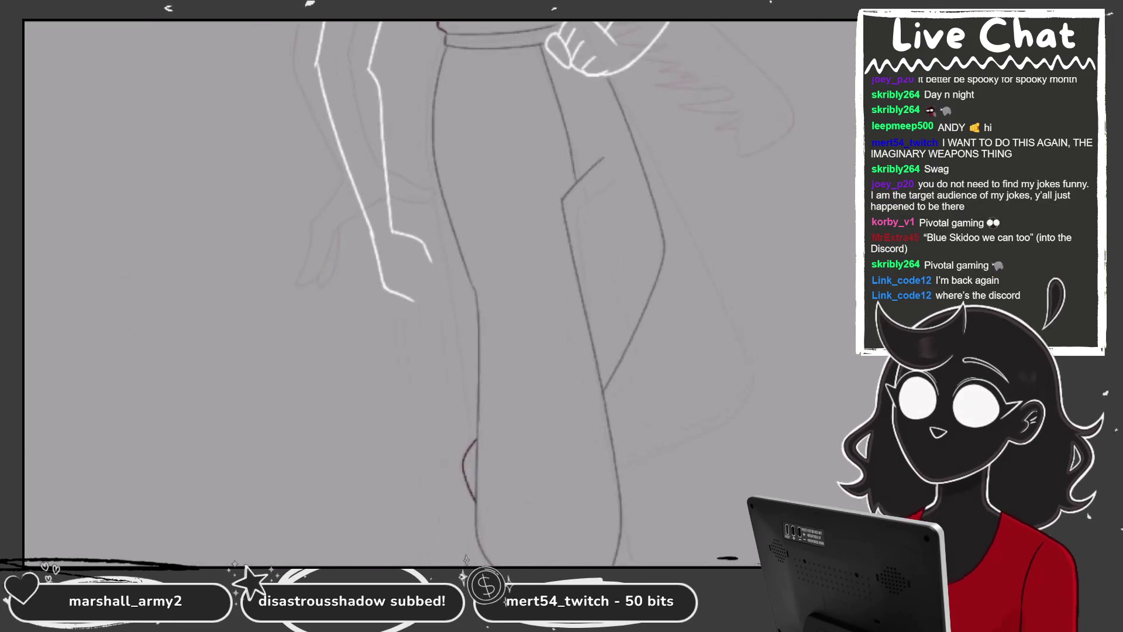
pyautogui.click(760, 448)
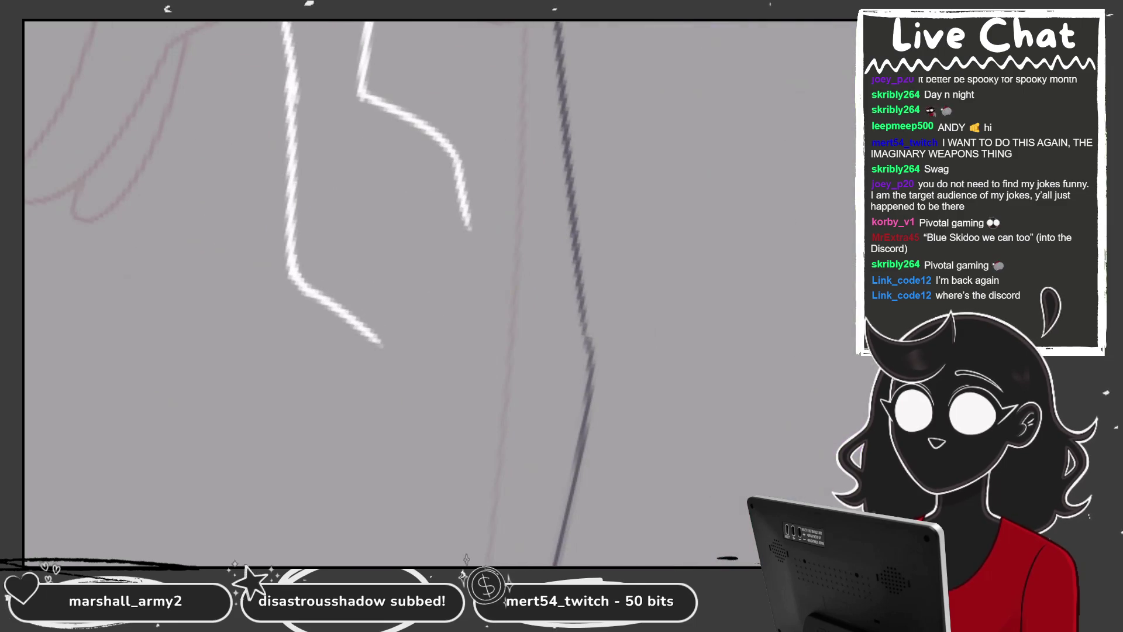
# Extend the white arm line down with a hook and continue it toward the hand
pyautogui.moveTo(381, 344); pyautogui.dragTo(418, 302)
pyautogui.moveTo(469, 227); pyautogui.dragTo(427, 290)
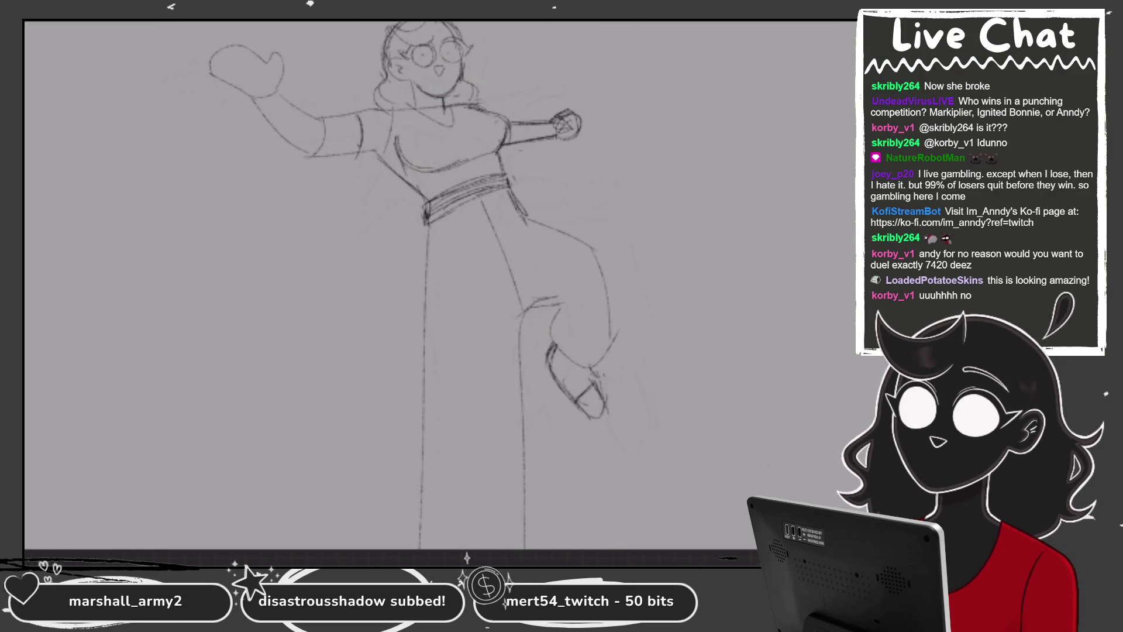
# Zoom out to show the whole white and dark red figure plus the frame timeline
pyautogui.scroll(2, 574, 232)
pyautogui.scroll(-5, 392, 292)
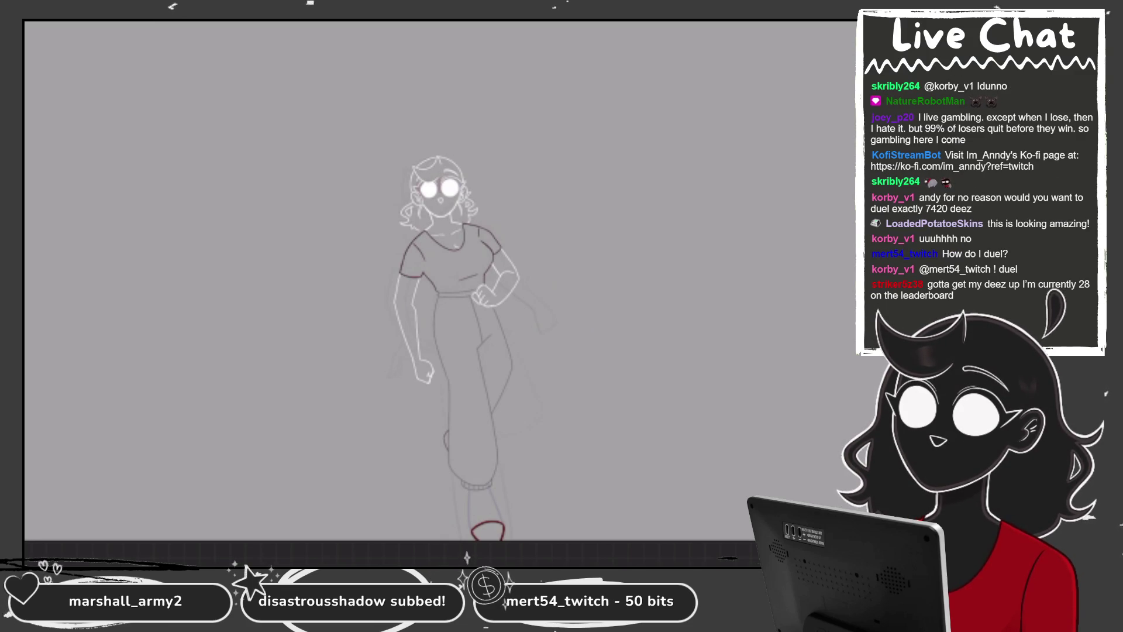
pyautogui.scroll(-2, 456, 281)
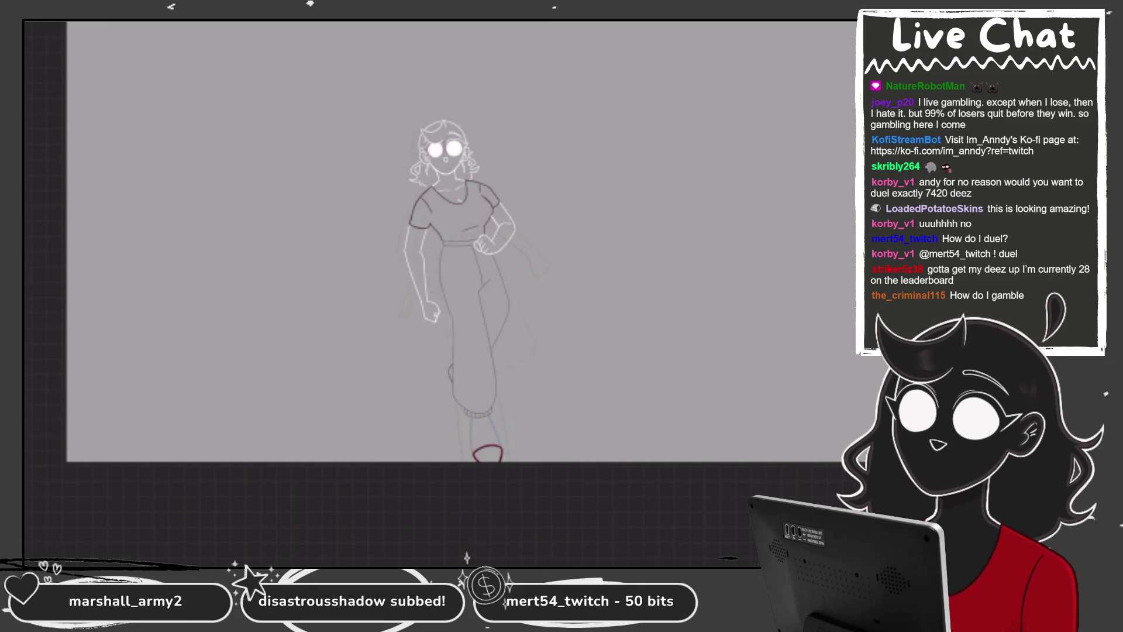
# Select Layer 47 and try a white stroke under the girl's left eye, then undo it
pyautogui.scroll(3, 469, 212)
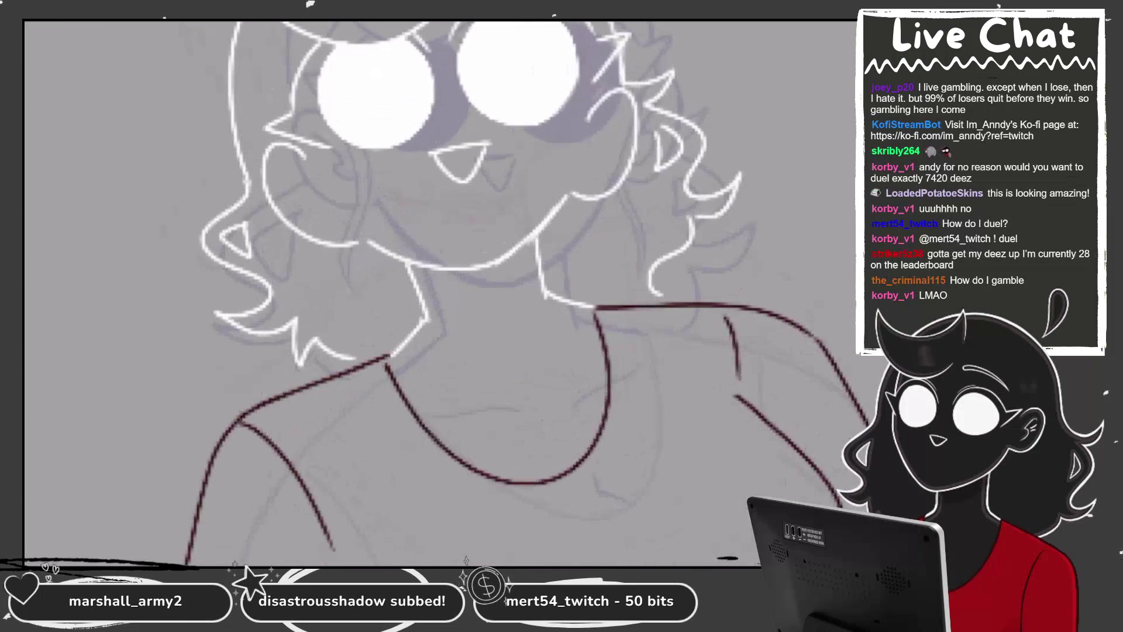
pyautogui.click(727, 393)
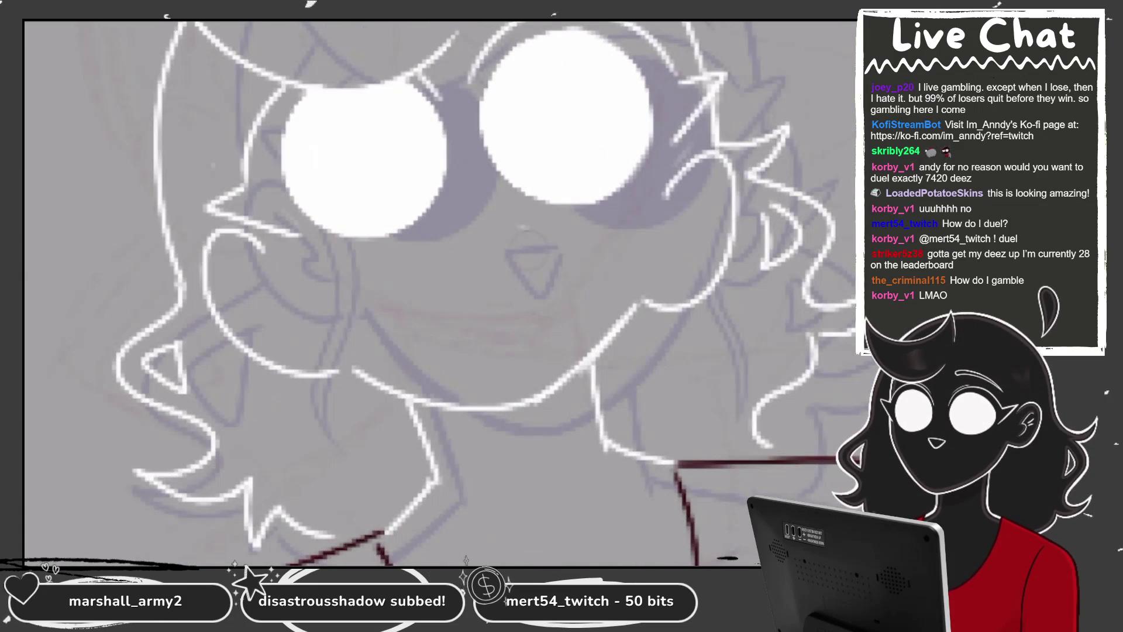
pyautogui.moveTo(448, 231); pyautogui.dragTo(519, 215)
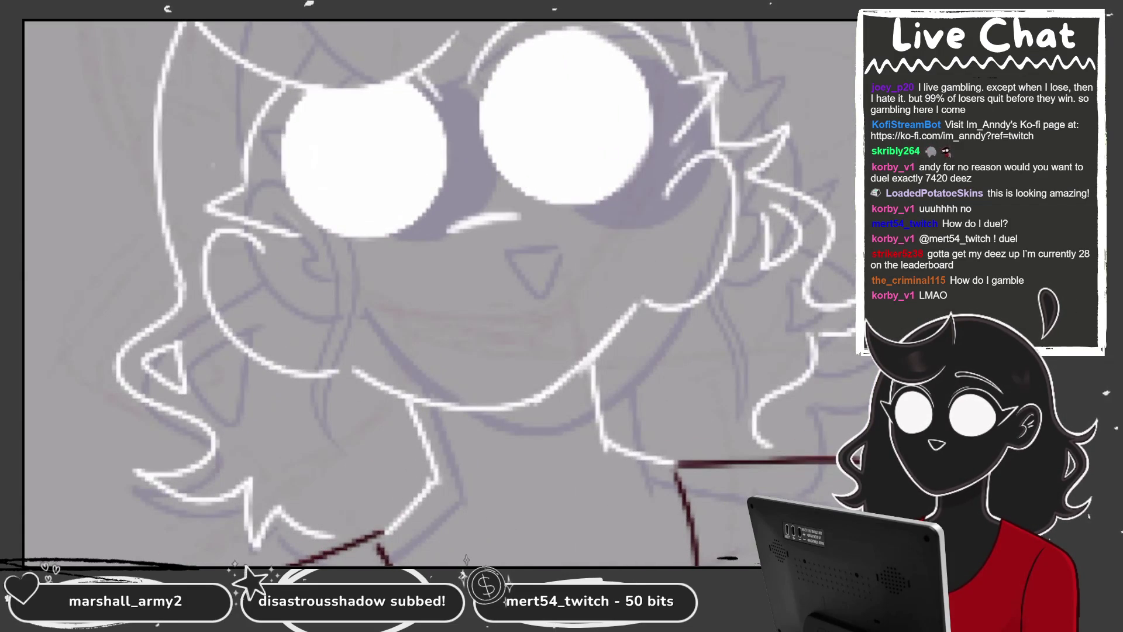
pyautogui.hotkey('ctrl', 'z')
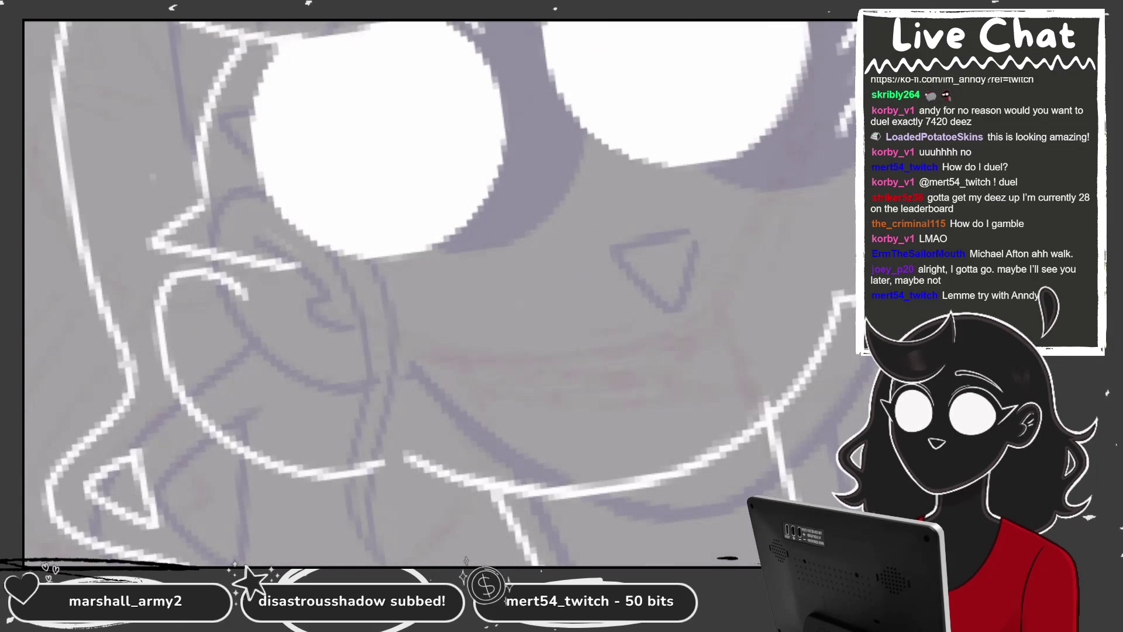
# Try a short white stroke beside the eye, undo it, then draw a white curve over the eye
pyautogui.moveTo(531, 239)
pyautogui.mouseDown()
pyautogui.moveTo(630, 214)
pyautogui.moveTo(626, 228)
pyautogui.mouseUp()
pyautogui.hotkey('ctrl', 'z')
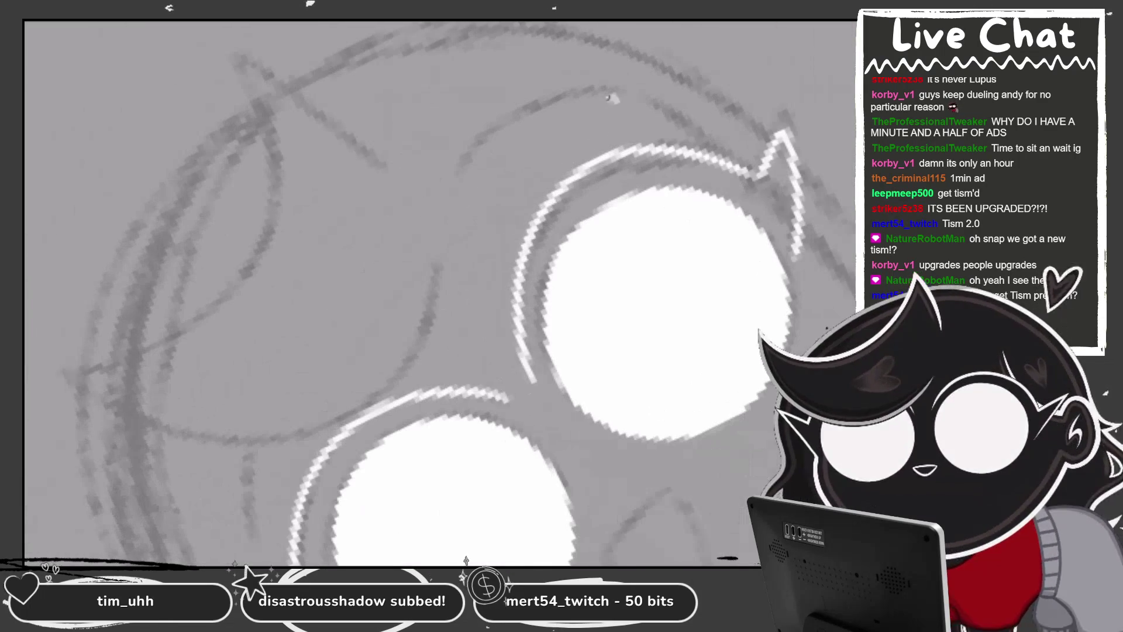
pyautogui.moveTo(611, 95); pyautogui.dragTo(440, 174)
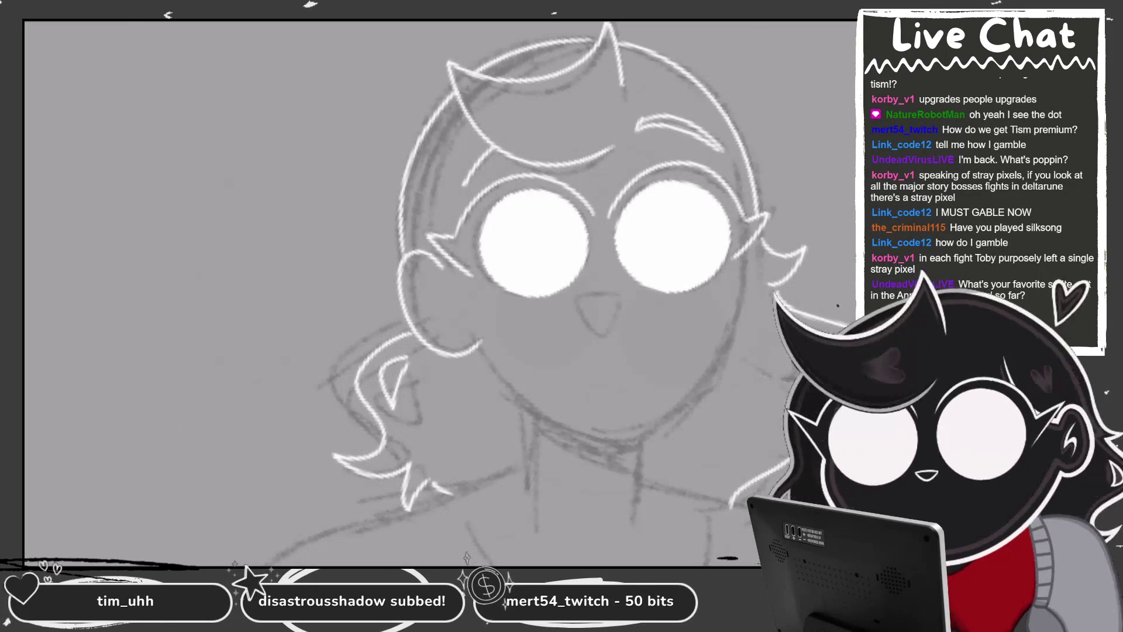
pyautogui.hscroll(3, 439, 292)
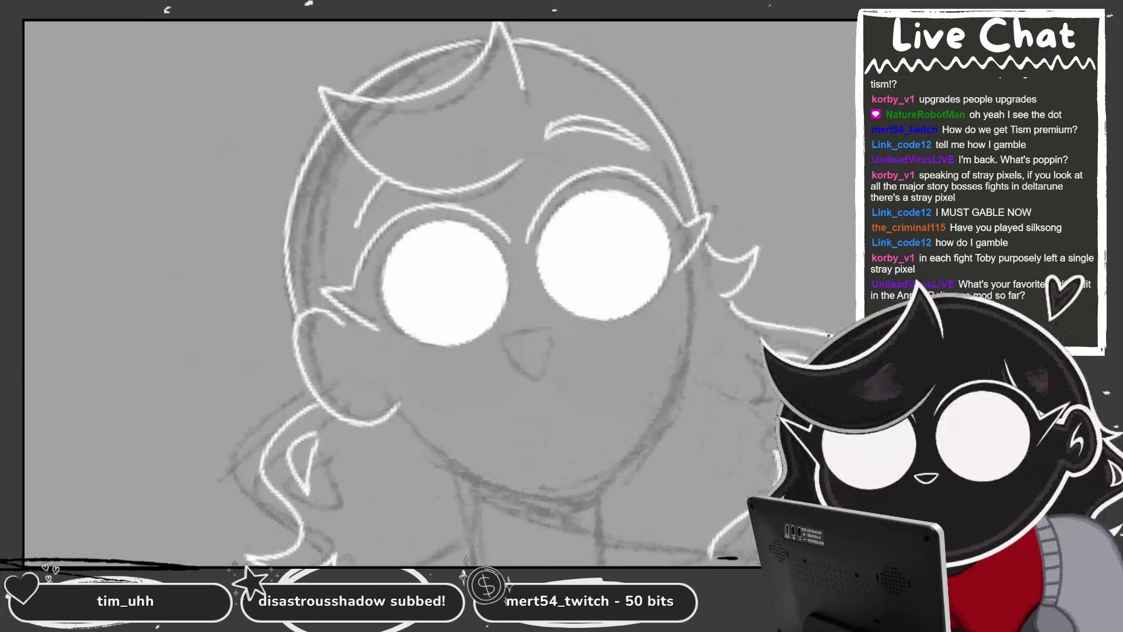
pyautogui.hscroll(2, 439, 293)
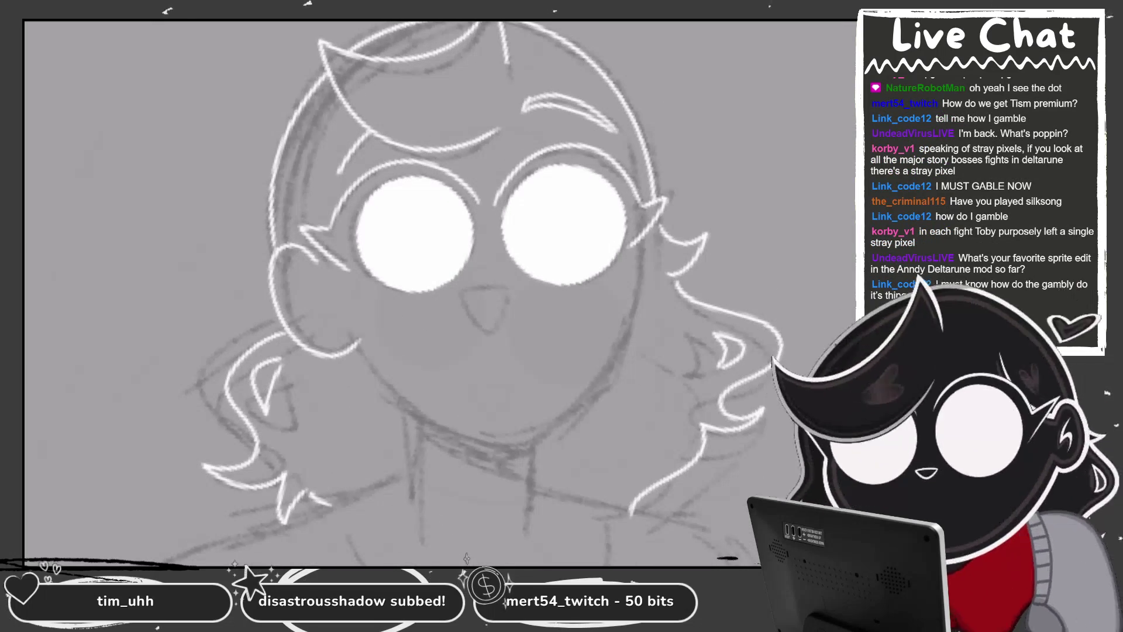
pyautogui.scroll(-2, 443, 107)
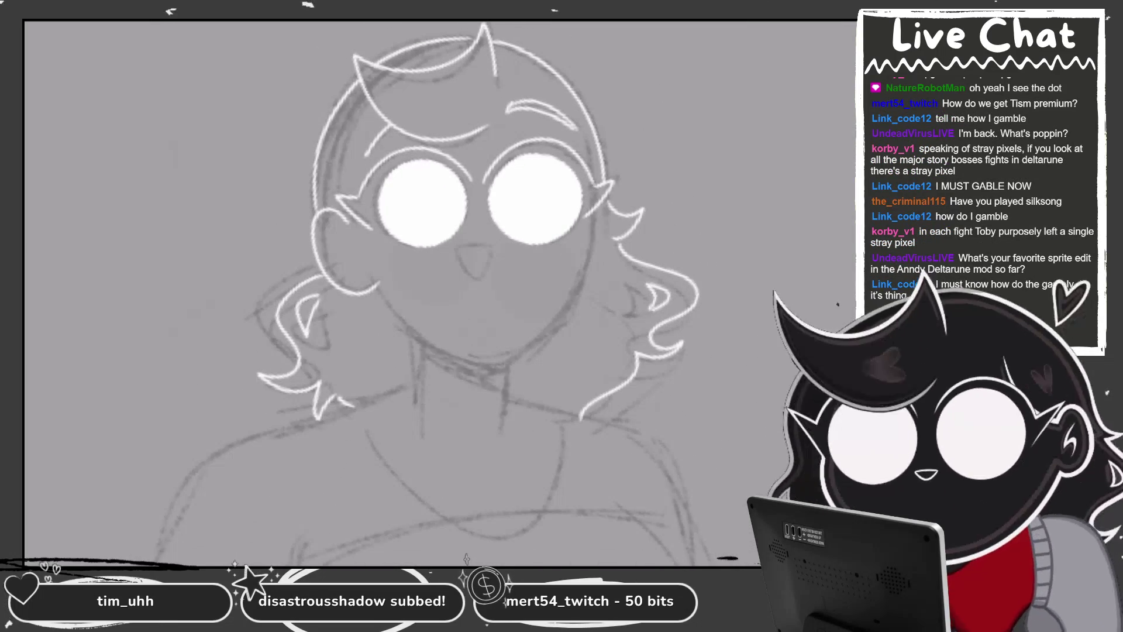
pyautogui.scroll(5, 472, 147)
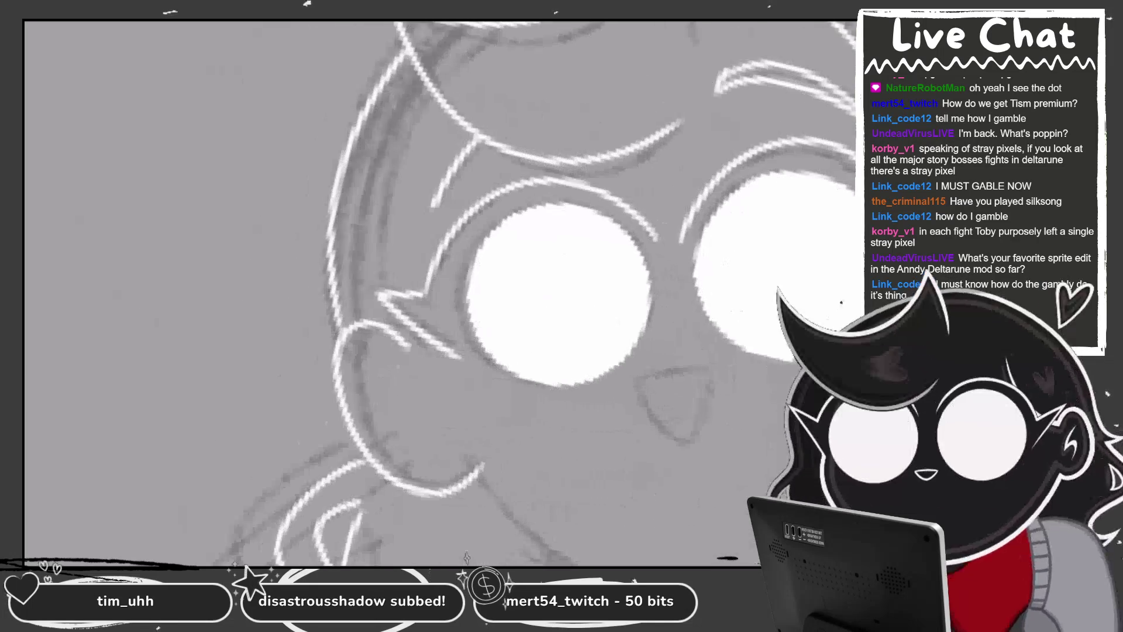
pyautogui.scroll(1, 459, 209)
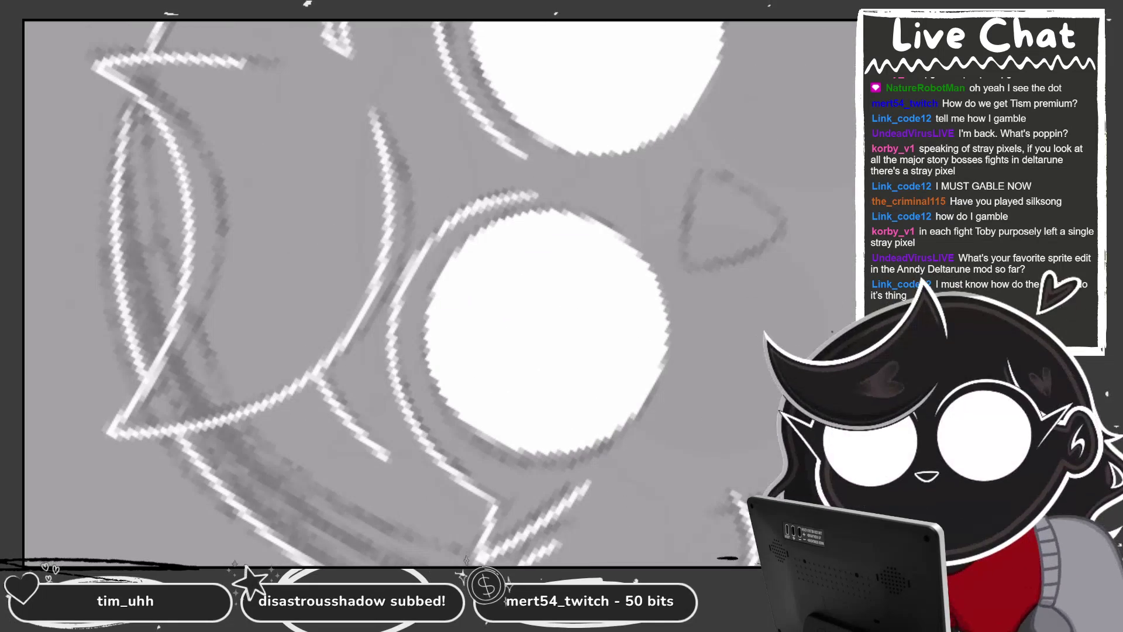
pyautogui.scroll(-1, 410, 292)
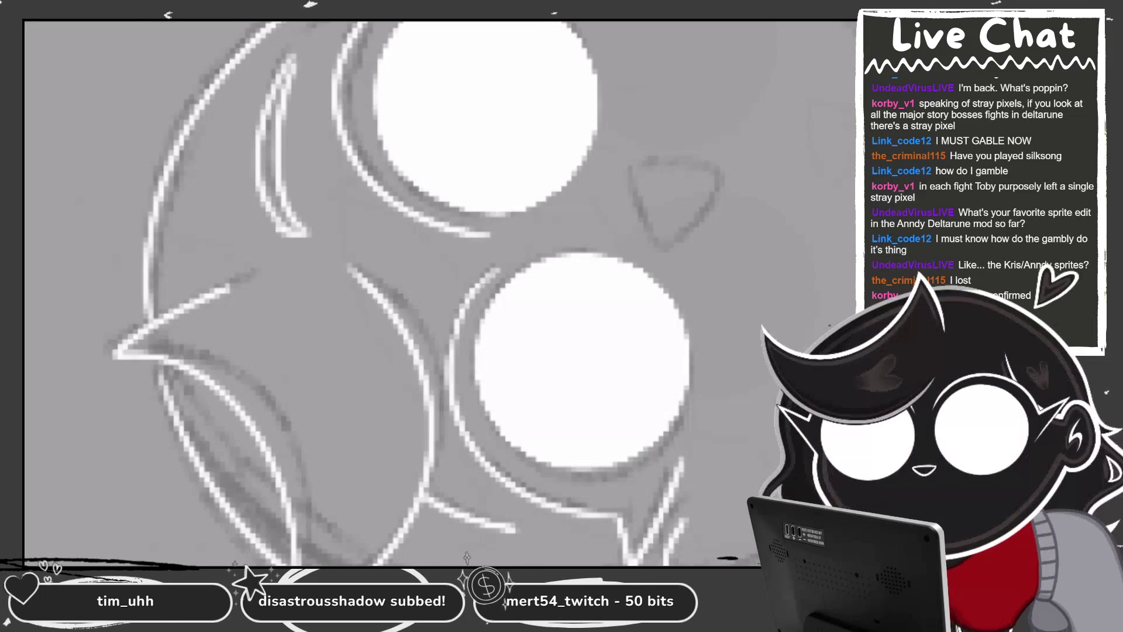
pyautogui.scroll(-2, 751, 230)
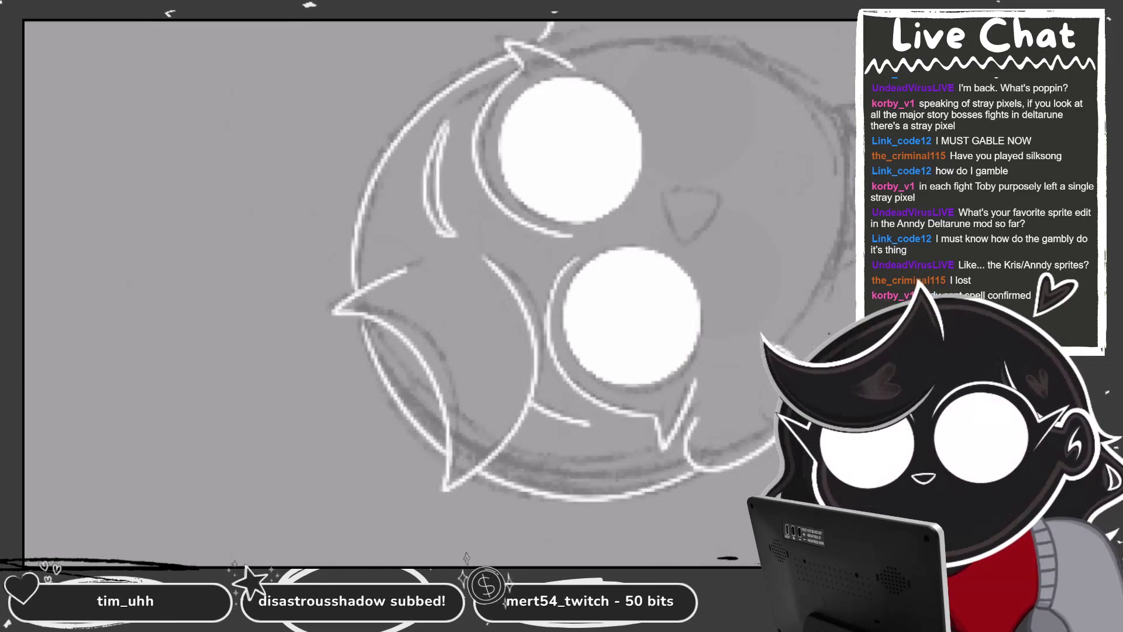
pyautogui.scroll(2, 439, 292)
pyautogui.scroll(-3, 439, 293)
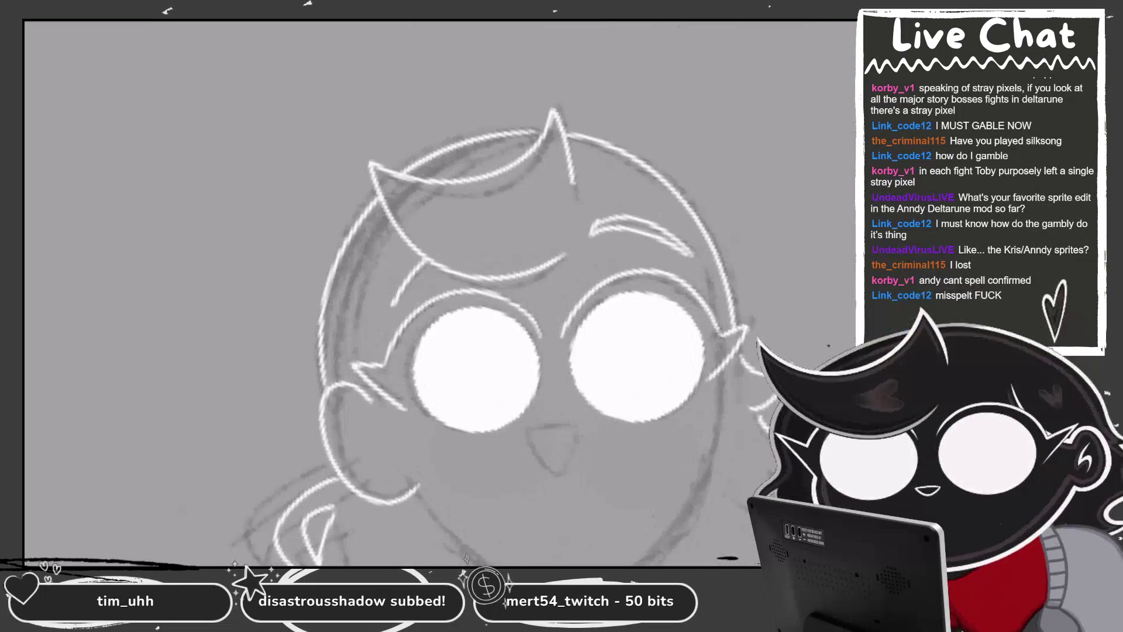
pyautogui.scroll(4, 584, 327)
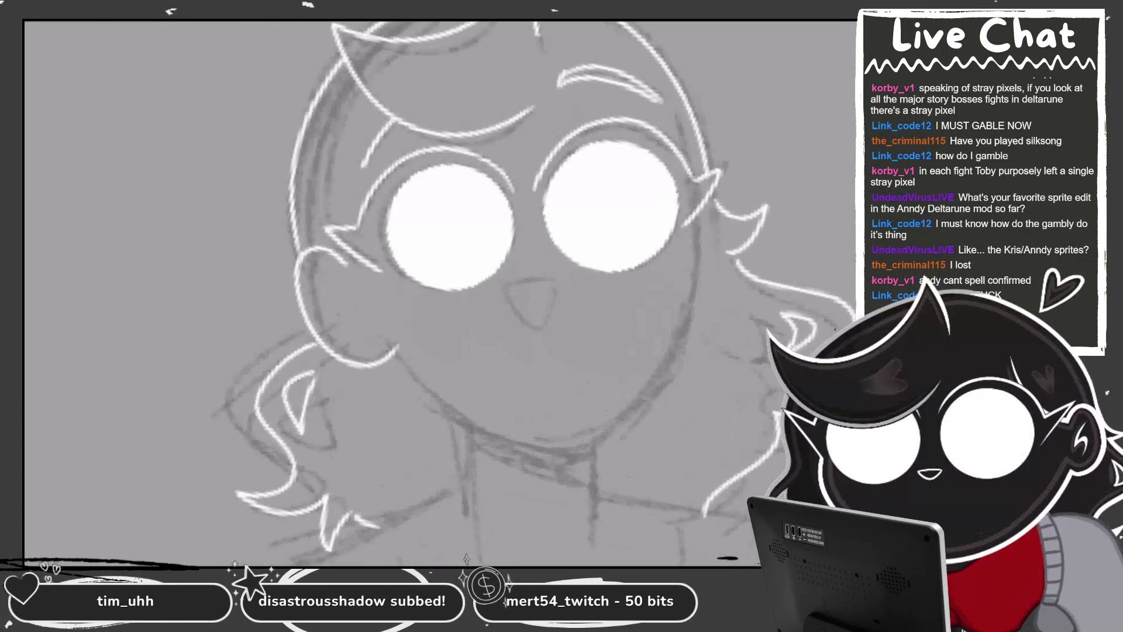
# Draw the white line above the nose and trace the nose outline
pyautogui.moveTo(459, 279); pyautogui.dragTo(531, 262)
pyautogui.moveTo(454, 279); pyautogui.dragTo(537, 261)
pyautogui.moveTo(460, 281); pyautogui.dragTo(526, 275)
pyautogui.hotkey('ctrl', 'z')
pyautogui.moveTo(451, 285); pyautogui.dragTo(524, 323)
# Draw a clean white jaw and chin line, retrying until it sits right
pyautogui.hotkey('ctrl', '0')
pyautogui.scroll(2, 410, 234)
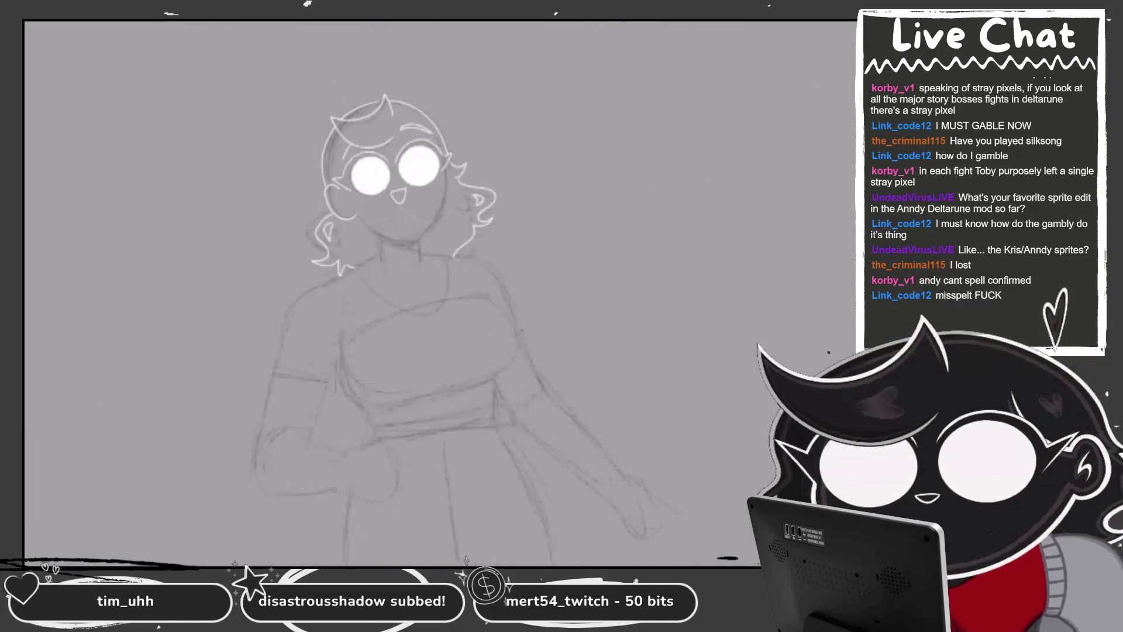
pyautogui.scroll(2, 410, 234)
pyautogui.scroll(2, 409, 234)
pyautogui.moveTo(352, 309); pyautogui.dragTo(550, 310)
pyautogui.hotkey('ctrl', 'z')
pyautogui.moveTo(338, 294)
pyautogui.mouseDown()
pyautogui.moveTo(463, 367)
pyautogui.moveTo(529, 328)
pyautogui.mouseUp()
pyautogui.hotkey('ctrl', 'z')
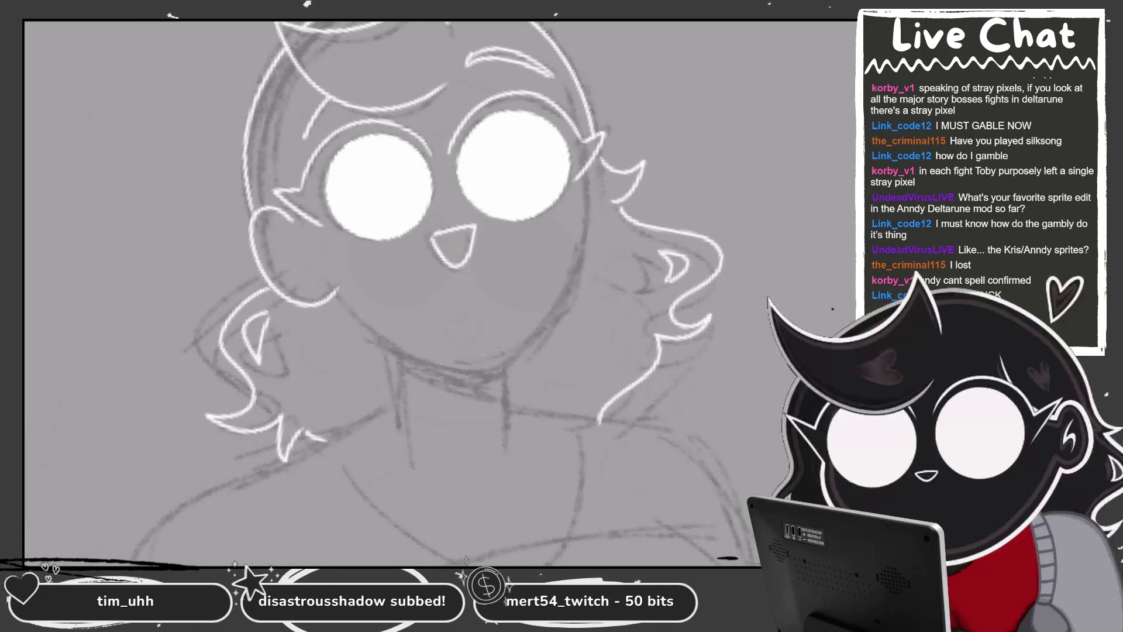
pyautogui.moveTo(338, 293)
pyautogui.mouseDown()
pyautogui.moveTo(529, 328)
pyautogui.moveTo(585, 188)
pyautogui.mouseUp()
pyautogui.hotkey('ctrl', 'z')
# Draw the right cheek line in white from the top downward
pyautogui.moveTo(512, 345); pyautogui.dragTo(584, 193)
pyautogui.hotkey('ctrl', 'z')
pyautogui.moveTo(513, 345); pyautogui.dragTo(585, 188)
pyautogui.scroll(2, 618, 309)
pyautogui.hotkey('ctrl', 'z')
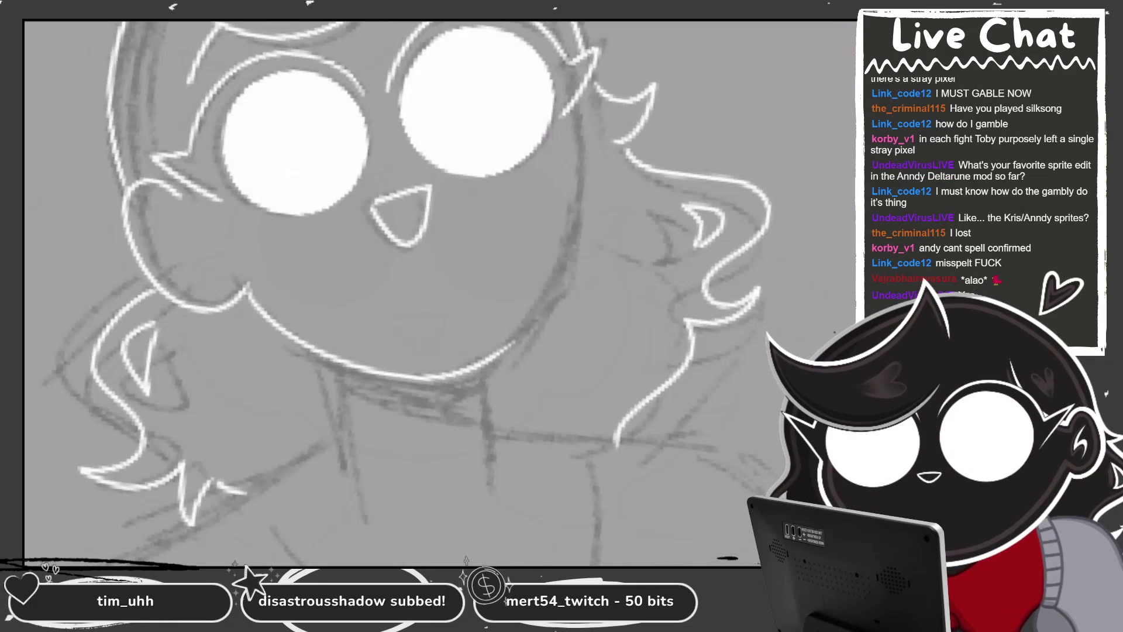
pyautogui.moveTo(579, 111); pyautogui.dragTo(478, 362)
pyautogui.hotkey('ctrl', 'z')
pyautogui.moveTo(579, 111); pyautogui.dragTo(527, 321)
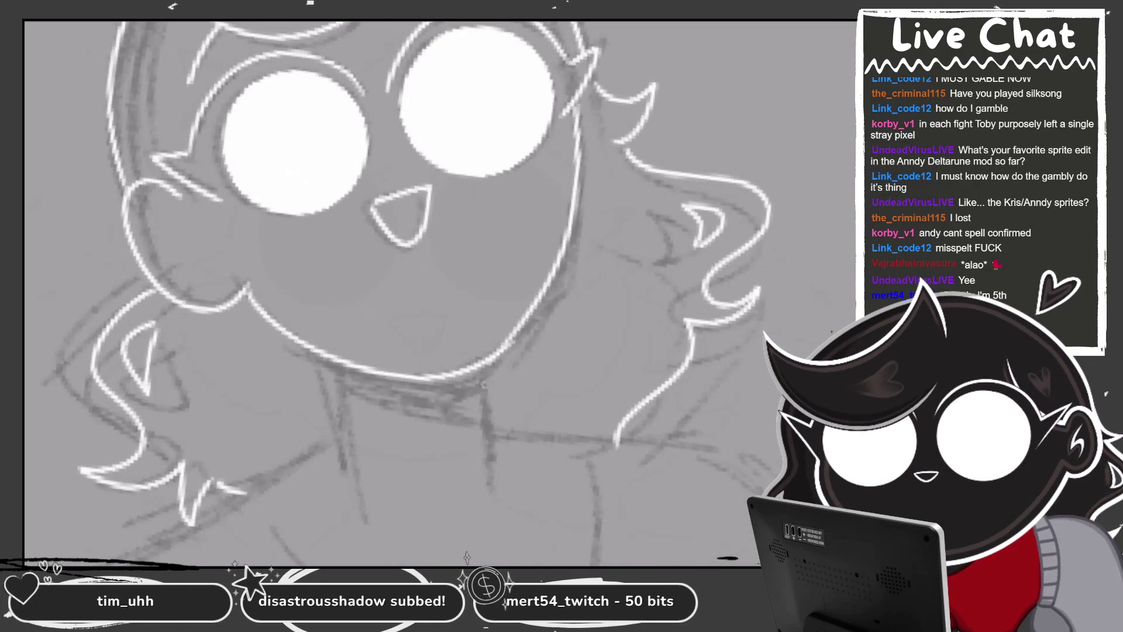
# Ink both sides of the neck in white with short shoulder lines branching off
pyautogui.scroll(-3, 439, 293)
pyautogui.scroll(-2, 439, 292)
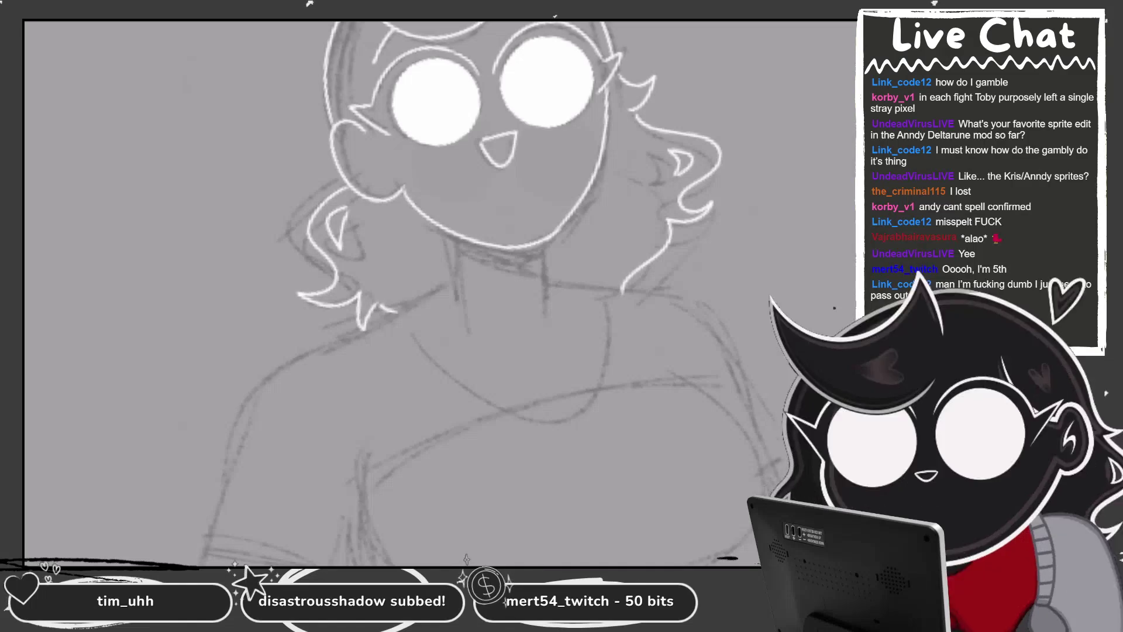
pyautogui.scroll(2, 439, 234)
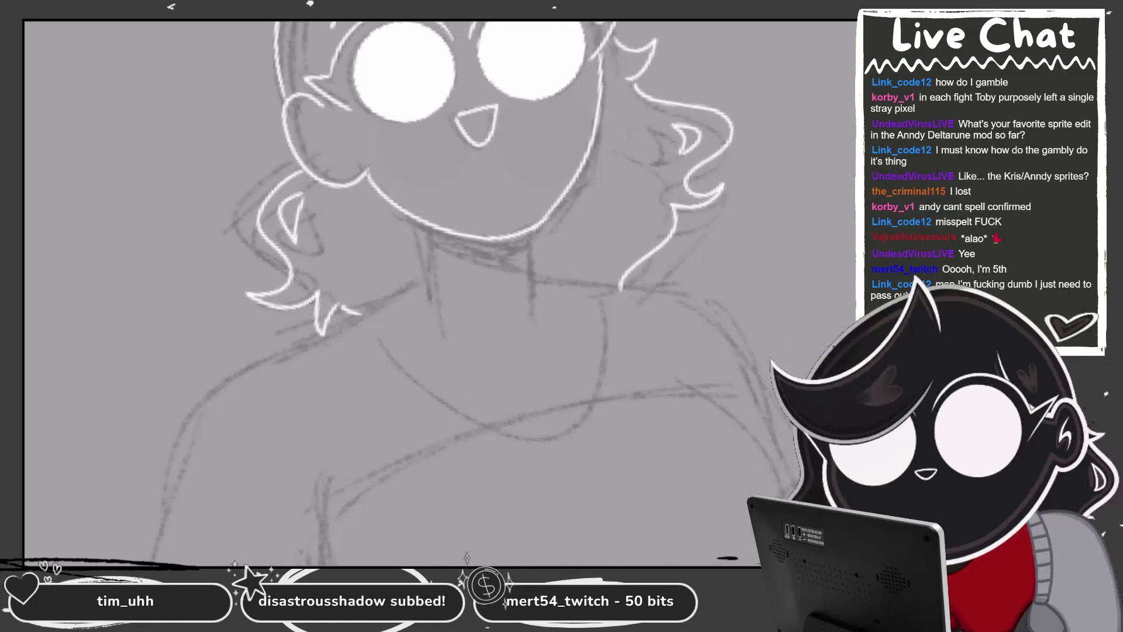
pyautogui.scroll(2, 451, 229)
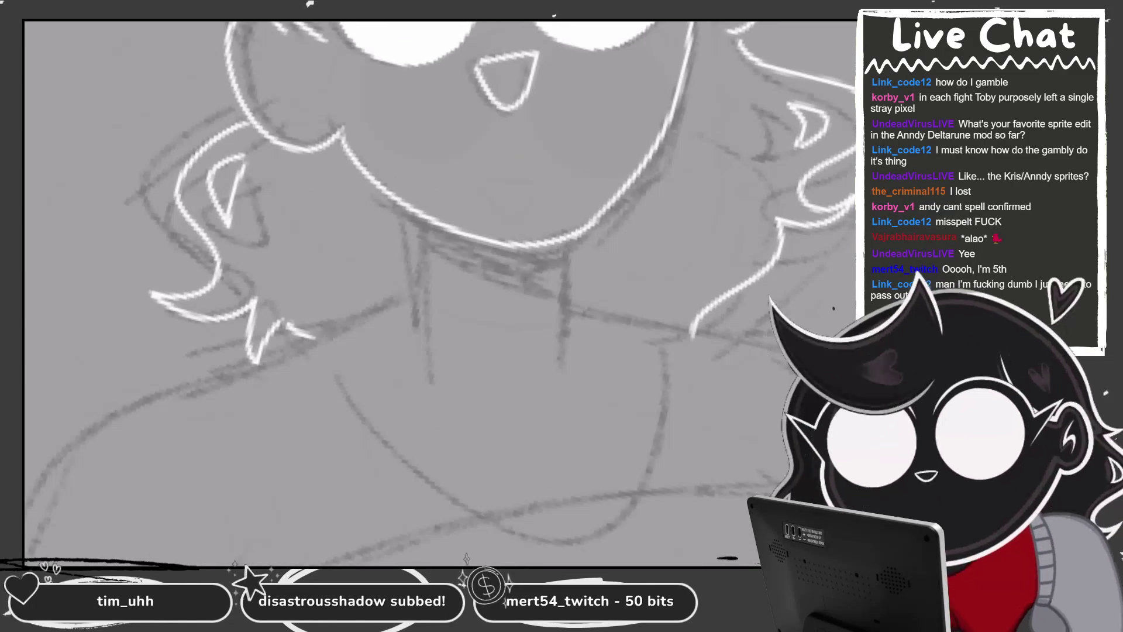
pyautogui.moveTo(402, 211); pyautogui.dragTo(412, 327)
pyautogui.hotkey('ctrl', 'z')
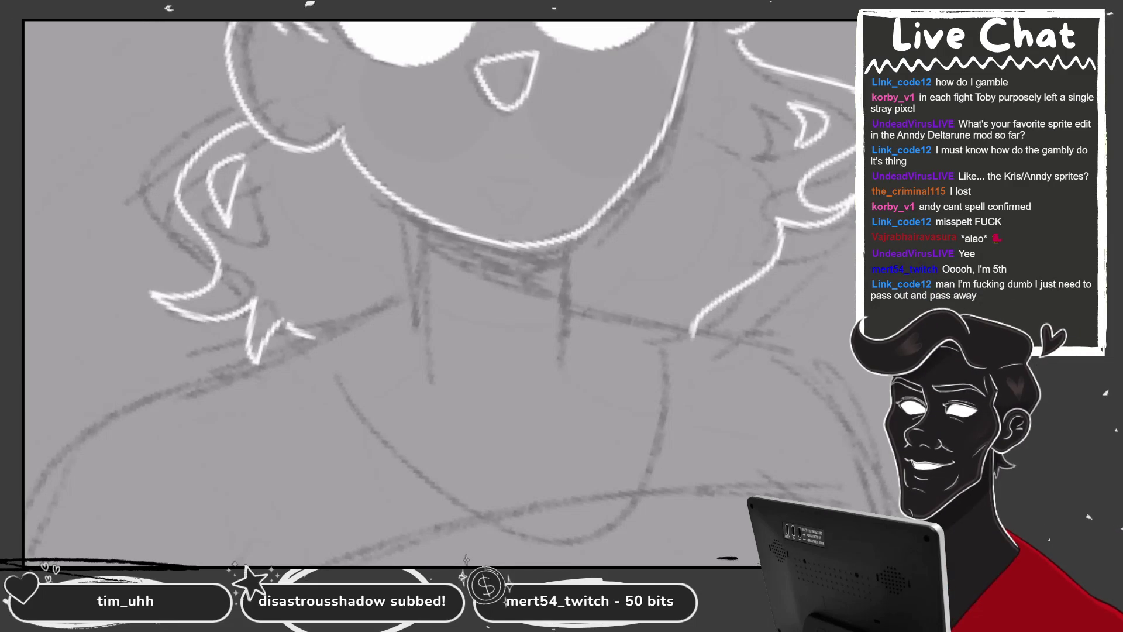
pyautogui.moveTo(405, 212); pyautogui.dragTo(403, 319)
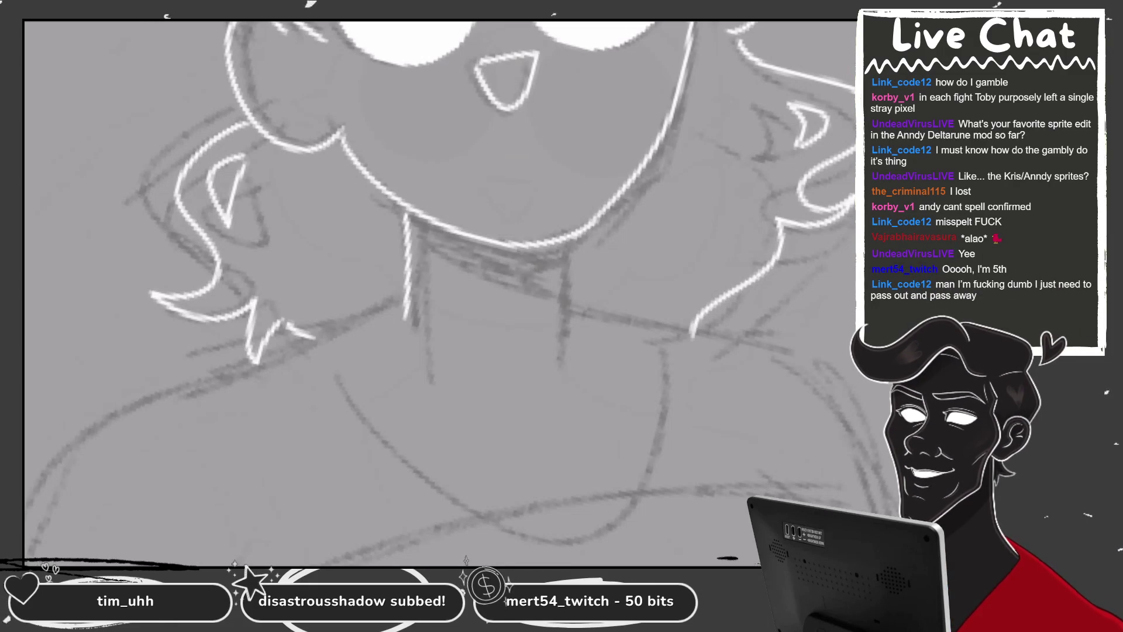
pyautogui.hotkey('ctrl', '+')
pyautogui.hotkey('ctrl', '+')
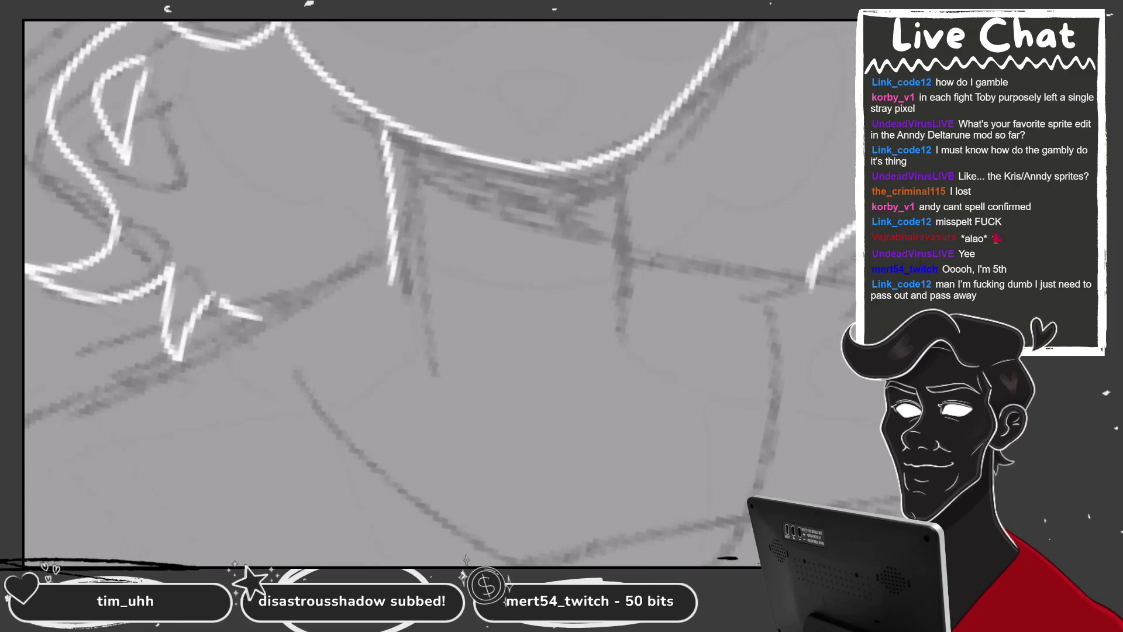
pyautogui.moveTo(623, 154); pyautogui.dragTo(619, 286)
pyautogui.moveTo(387, 256); pyautogui.dragTo(282, 350)
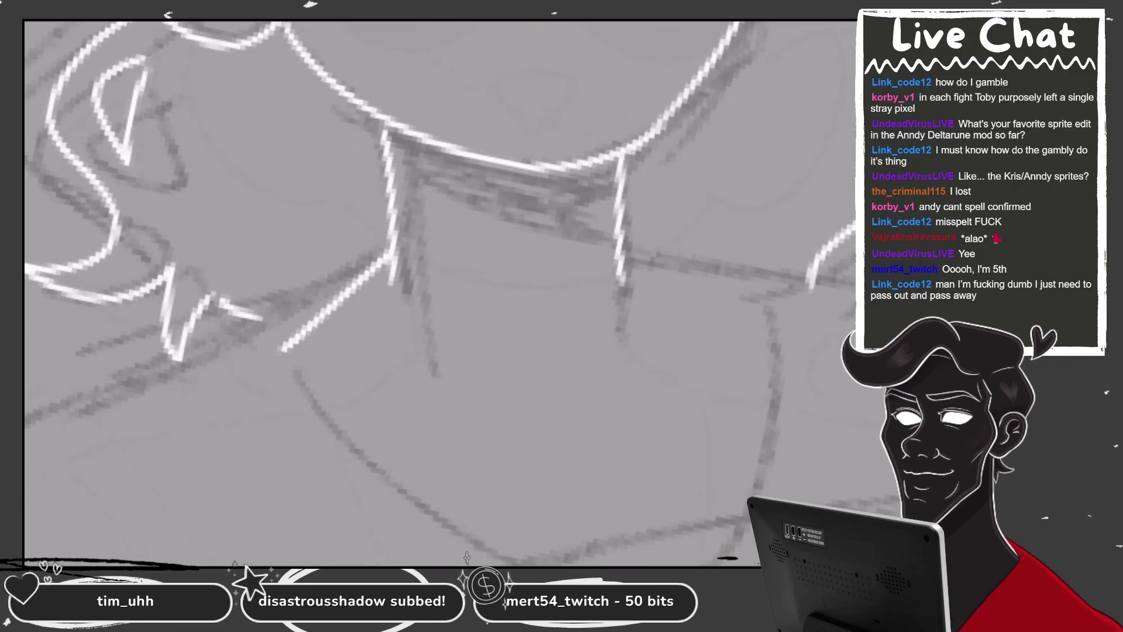
pyautogui.moveTo(663, 262); pyautogui.dragTo(781, 286)
pyautogui.hotkey('ctrl', '-')
pyautogui.hotkey('ctrl', '-')
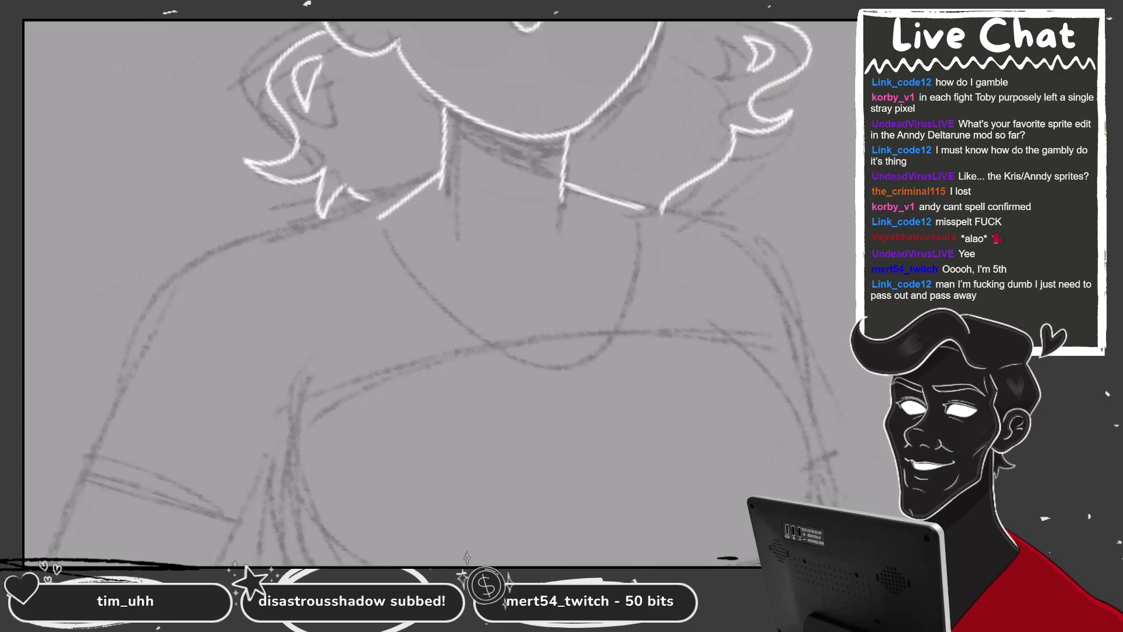
# Try erasing a white line near the neck, then undo to restore it
pyautogui.scroll(-2, 438, 292)
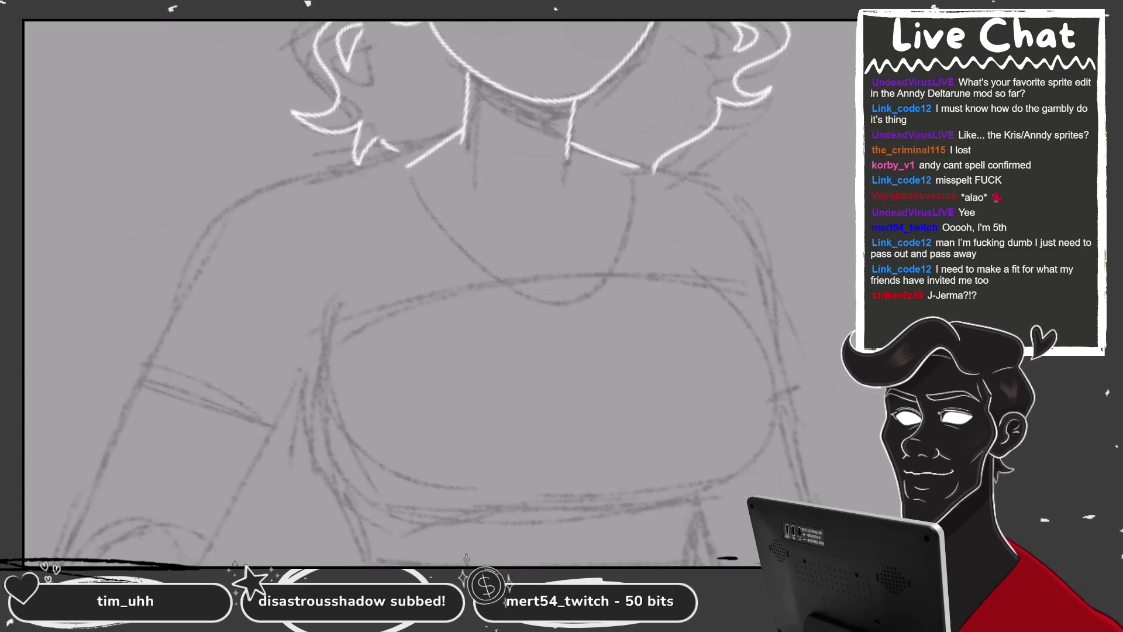
pyautogui.scroll(2, 438, 292)
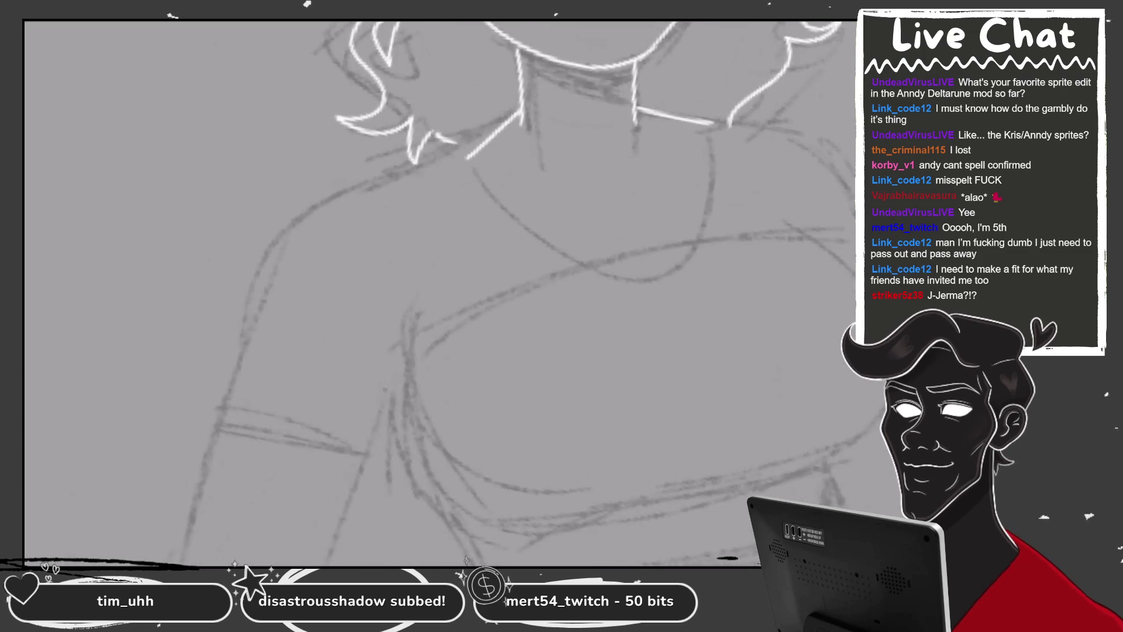
pyautogui.scroll(2, 439, 293)
pyautogui.scroll(2, 439, 292)
pyautogui.moveTo(404, 280); pyautogui.dragTo(459, 214)
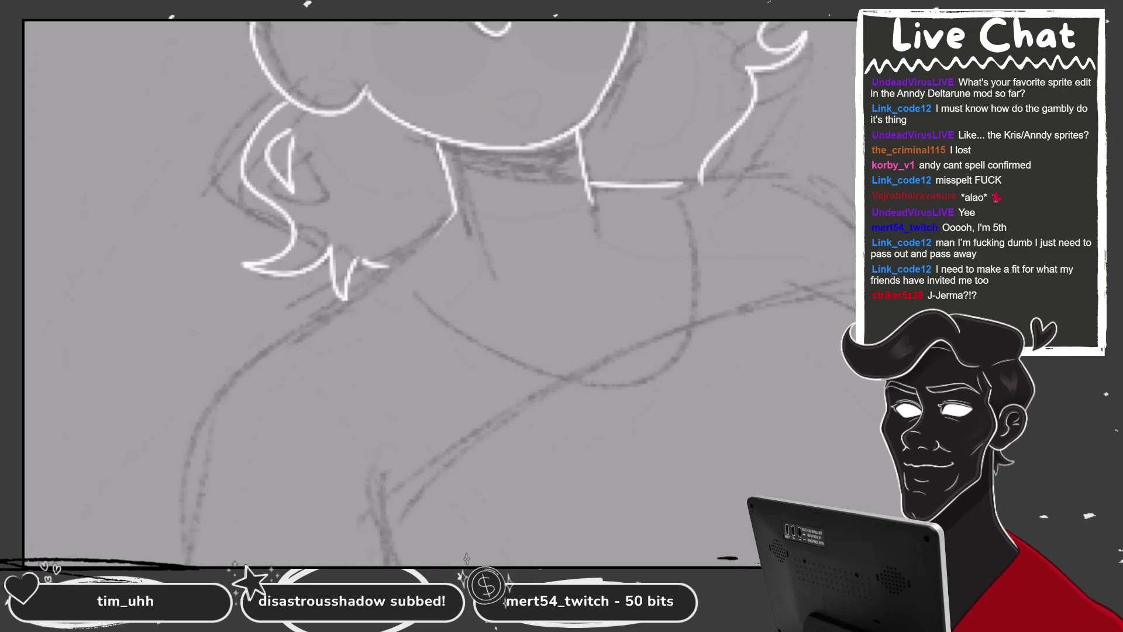
pyautogui.hotkey('ctrl', 'z')
pyautogui.scroll(-3, 439, 292)
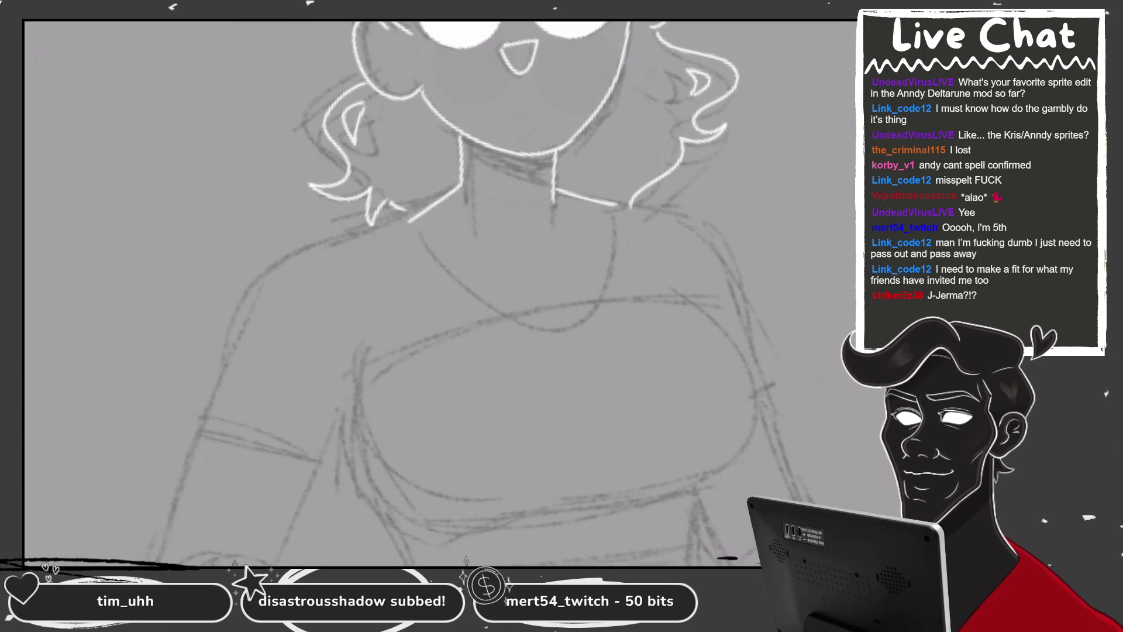
pyautogui.scroll(3, 439, 292)
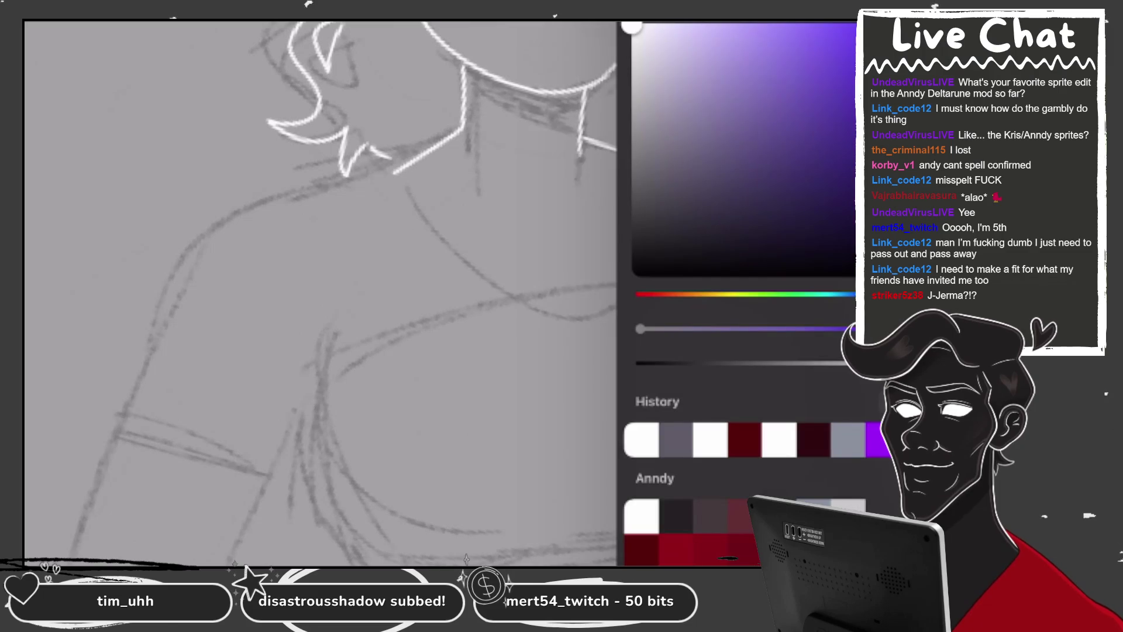
# Draw a short dark red line down the left shoulder of the shirt
pyautogui.scroll(2, 439, 292)
pyautogui.moveTo(462, 191); pyautogui.dragTo(337, 454)
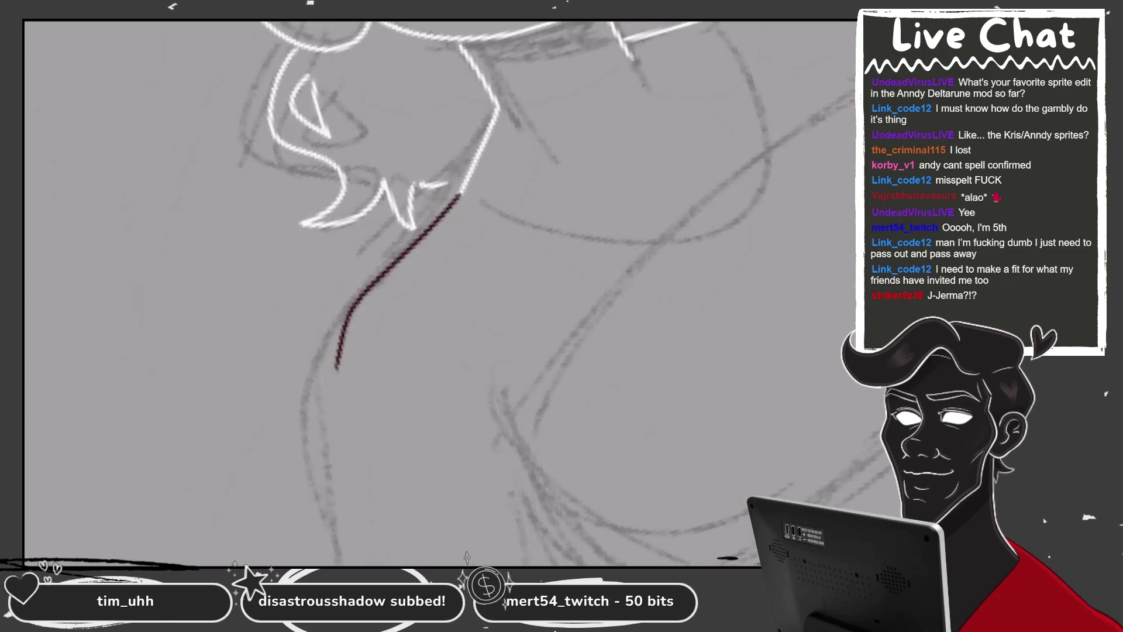
pyautogui.scroll(-2, 438, 292)
pyautogui.moveTo(332, 278); pyautogui.dragTo(292, 398)
pyautogui.hotkey('ctrl', 'z')
pyautogui.hotkey('ctrl', 'z')
pyautogui.moveTo(485, 129)
pyautogui.mouseDown()
pyautogui.moveTo(326, 246)
pyautogui.moveTo(295, 381)
pyautogui.moveTo(450, 412)
pyautogui.mouseUp()
pyautogui.hotkey('ctrl', 'z')
pyautogui.hotkey('ctrl', 'z')
pyautogui.moveTo(485, 129)
pyautogui.mouseDown()
pyautogui.moveTo(423, 153)
pyautogui.moveTo(297, 389)
pyautogui.moveTo(438, 416)
pyautogui.mouseUp()
pyautogui.scroll(1, 438, 293)
# Add the sleeve hem angled up-right and erase the red tail below its corner
pyautogui.hotkey('ctrl', 'z')
pyautogui.hotkey('ctrl', 'z')
pyautogui.moveTo(230, 392); pyautogui.dragTo(409, 421)
pyautogui.hotkey('ctrl', 'z')
pyautogui.moveTo(228, 382); pyautogui.dragTo(407, 396)
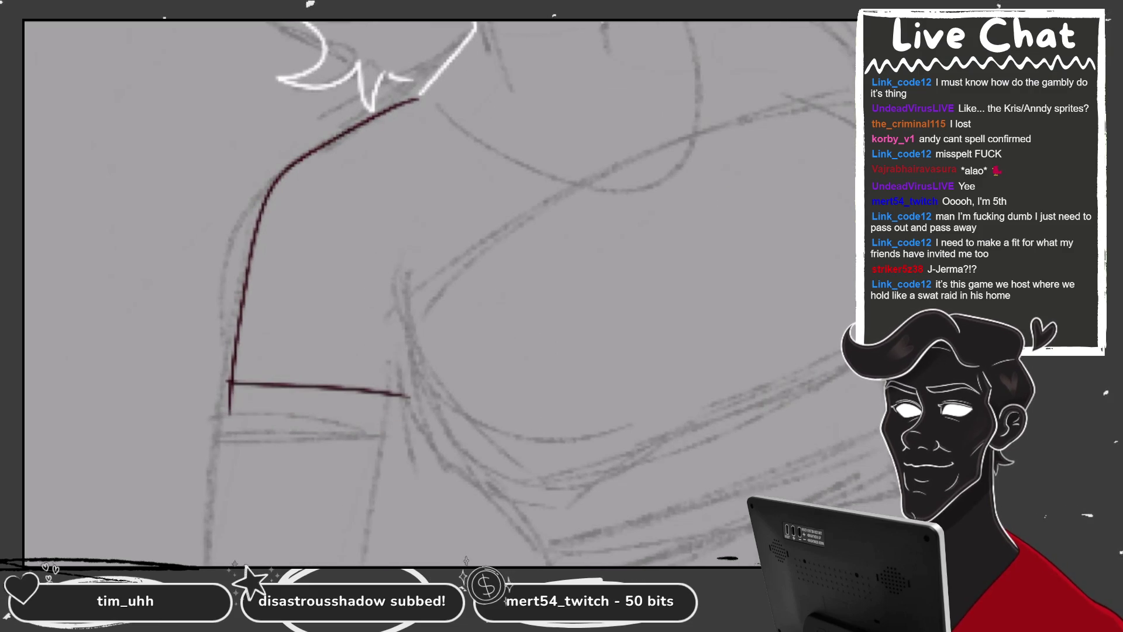
pyautogui.hotkey('ctrl', 'z')
pyautogui.moveTo(357, 436); pyautogui.dragTo(502, 314)
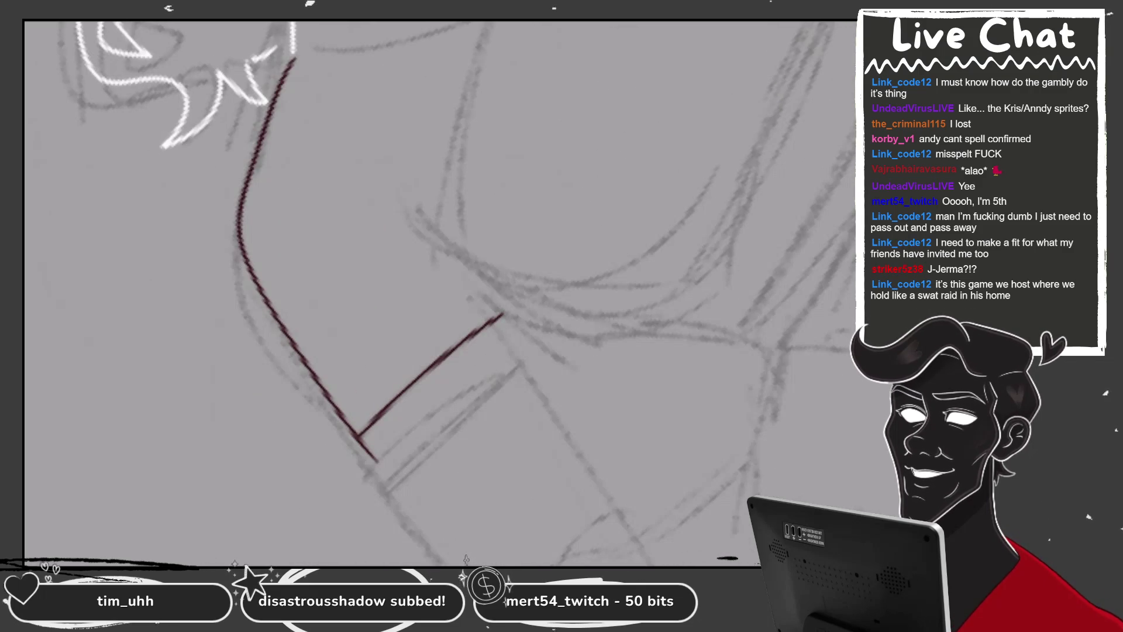
pyautogui.moveTo(375, 459); pyautogui.dragTo(361, 443)
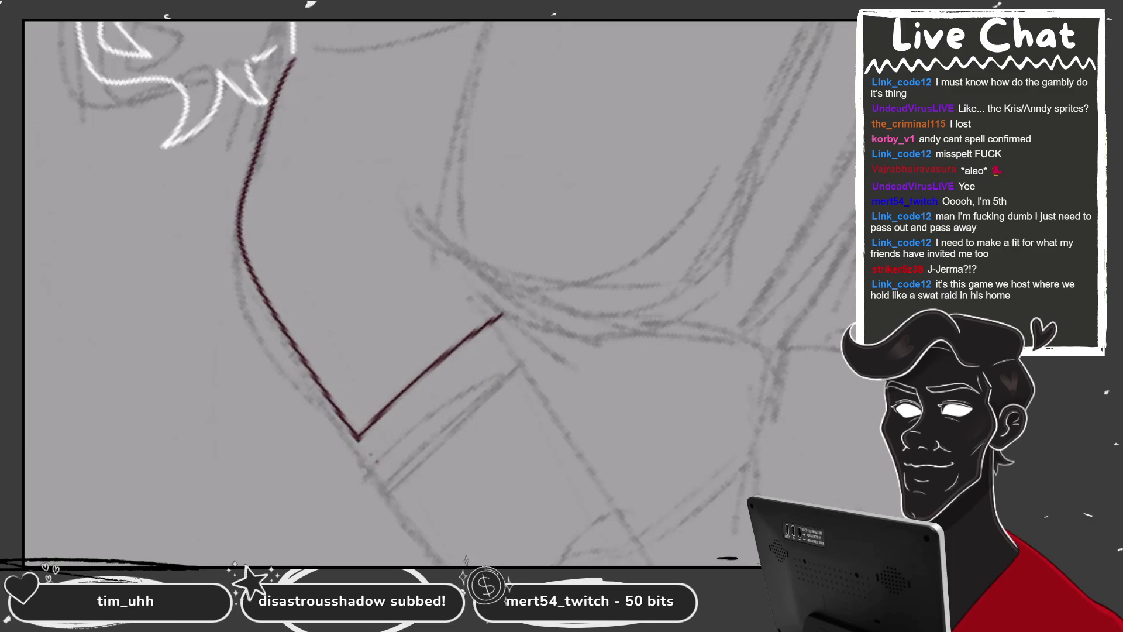
# Rotate the canvas and draw the red shirt side curve below the sleeve
pyautogui.press('6')
pyautogui.press('6')
pyautogui.press('6')
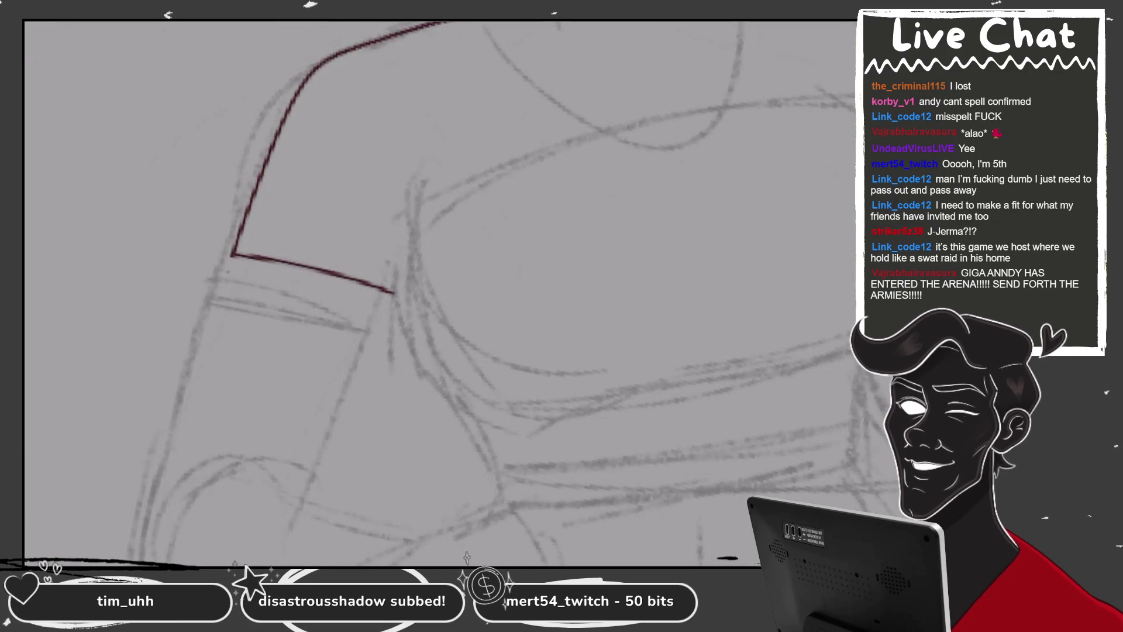
pyautogui.press('6')
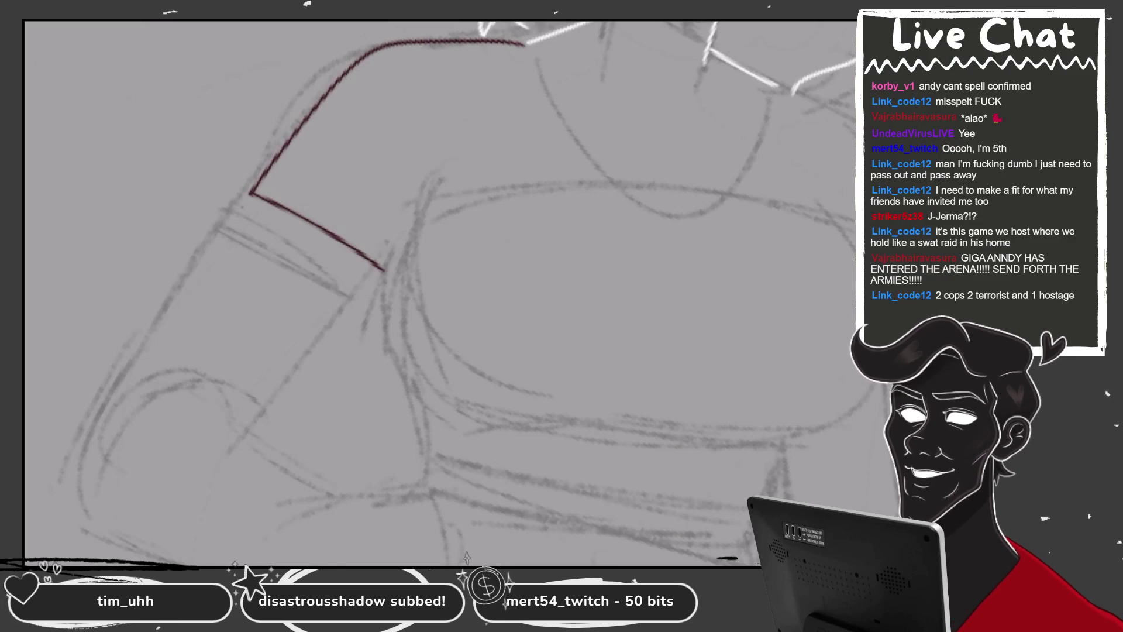
pyautogui.scroll(2, 512, 248)
pyautogui.moveTo(377, 158)
pyautogui.mouseDown()
pyautogui.moveTo(319, 272)
pyautogui.moveTo(395, 523)
pyautogui.mouseUp()
pyautogui.scroll(-2, 404, 135)
pyautogui.hotkey('ctrl', 'z')
pyautogui.moveTo(370, 193); pyautogui.dragTo(405, 406)
pyautogui.hotkey('ctrl', 'z')
pyautogui.moveTo(370, 193); pyautogui.dragTo(417, 393)
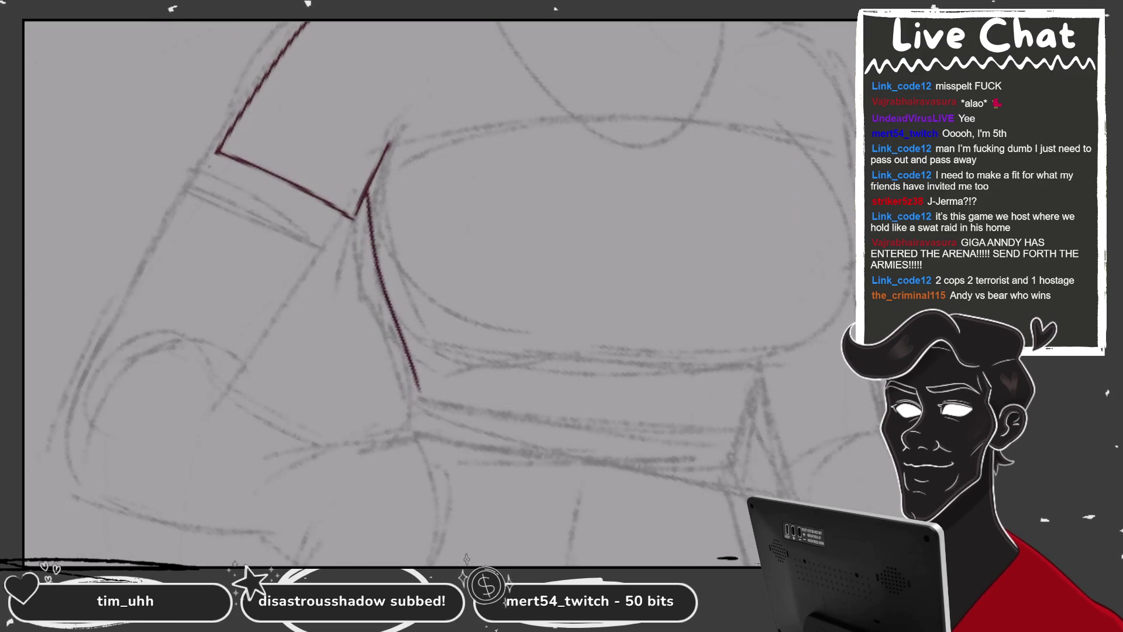
# Draw the red shirt side down from the sleeve and trace the chest's bottom edge
pyautogui.press('-')
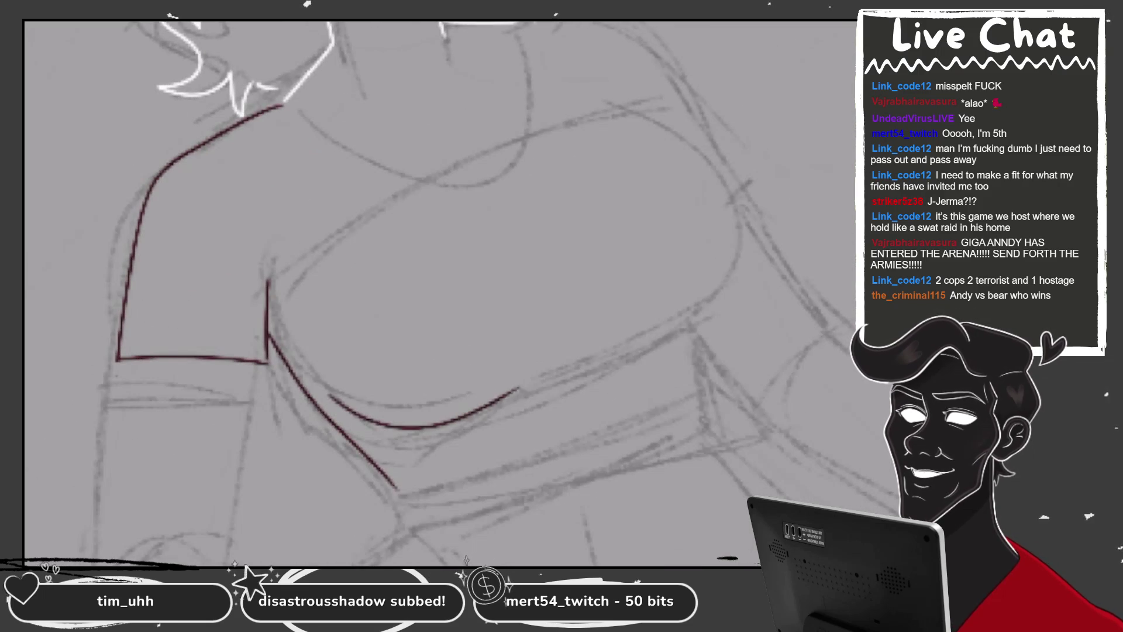
pyautogui.scroll(3, 450, 292)
pyautogui.moveTo(344, 179); pyautogui.dragTo(291, 479)
pyautogui.hotkey('ctrl', 'z')
pyautogui.moveTo(336, 182); pyautogui.dragTo(290, 479)
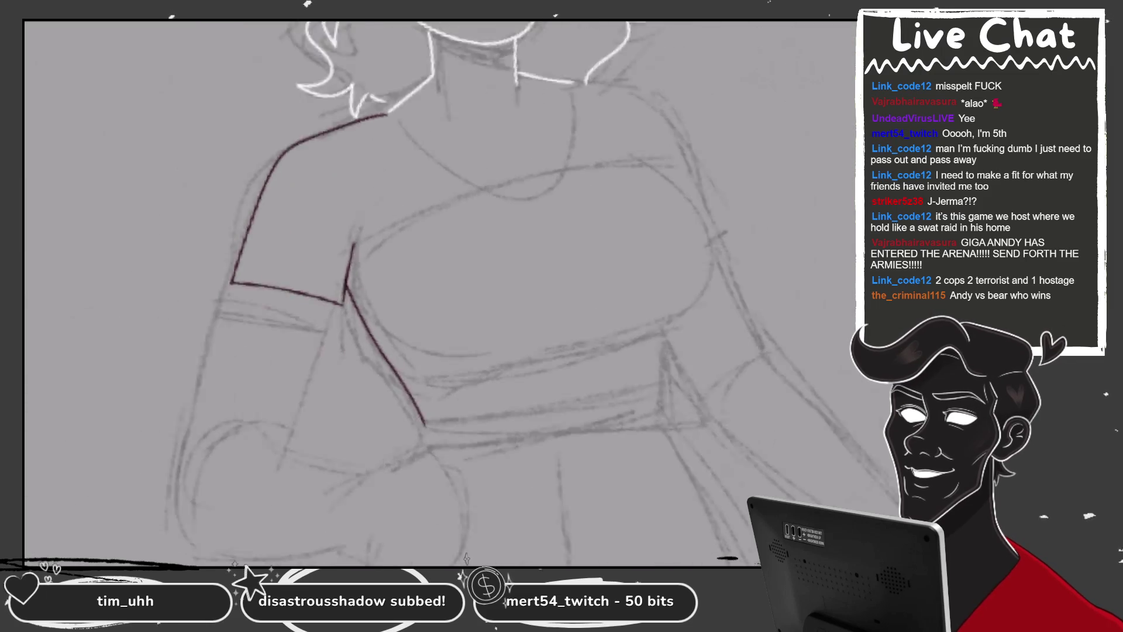
pyautogui.scroll(-3, 438, 293)
pyautogui.moveTo(348, 367); pyautogui.dragTo(643, 297)
pyautogui.hotkey('ctrl', 'z')
pyautogui.moveTo(351, 367); pyautogui.dragTo(602, 301)
# Trace the right side of the chest in red, tidy the left stroke's end, and zoom out
pyautogui.moveTo(576, 44); pyautogui.dragTo(620, 316)
pyautogui.scroll(-1, 439, 292)
pyautogui.hotkey('ctrl', 'z')
pyautogui.moveTo(519, 111); pyautogui.dragTo(544, 369)
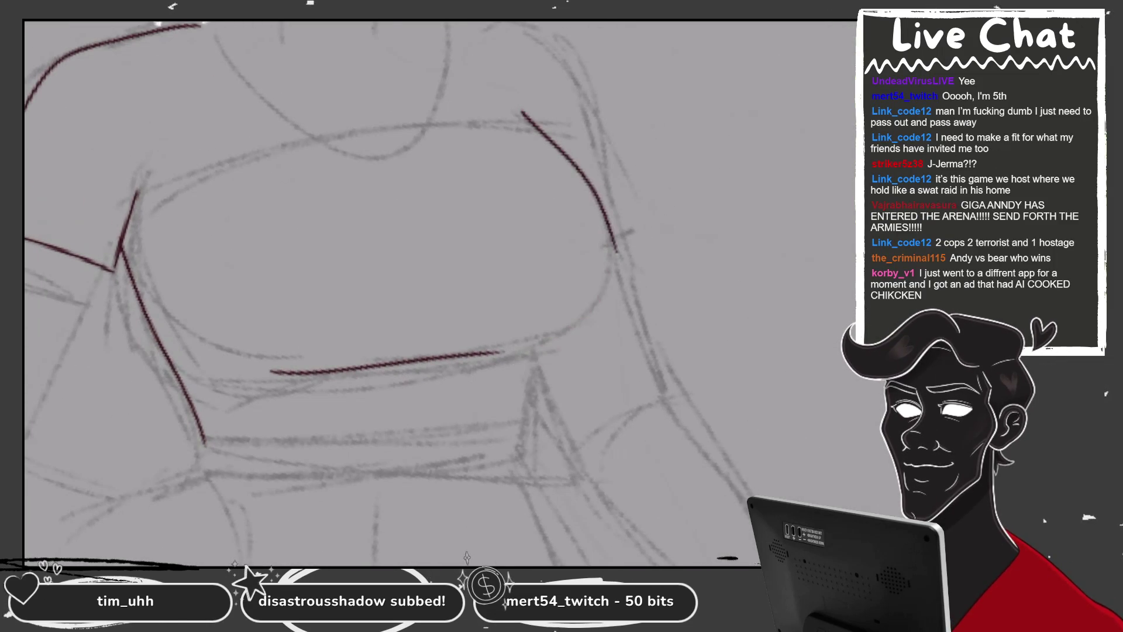
pyautogui.hotkey('ctrl', 'z')
pyautogui.moveTo(518, 108)
pyautogui.mouseDown()
pyautogui.moveTo(529, 351)
pyautogui.moveTo(515, 446)
pyautogui.mouseUp()
pyautogui.moveTo(206, 446)
pyautogui.mouseDown()
pyautogui.moveTo(195, 412)
pyautogui.moveTo(211, 440)
pyautogui.mouseUp()
pyautogui.hotkey('ctrl', '0')
pyautogui.scroll(2, 312, 257)
pyautogui.scroll(2, 312, 258)
pyautogui.scroll(1, 312, 258)
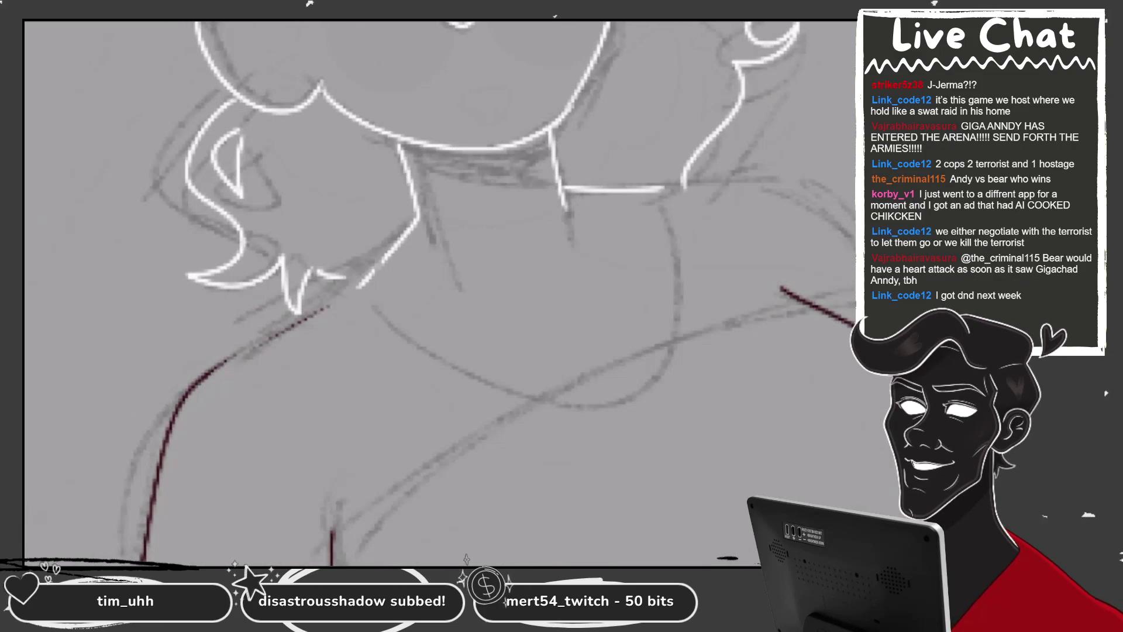
pyautogui.moveTo(213, 369); pyautogui.dragTo(368, 282)
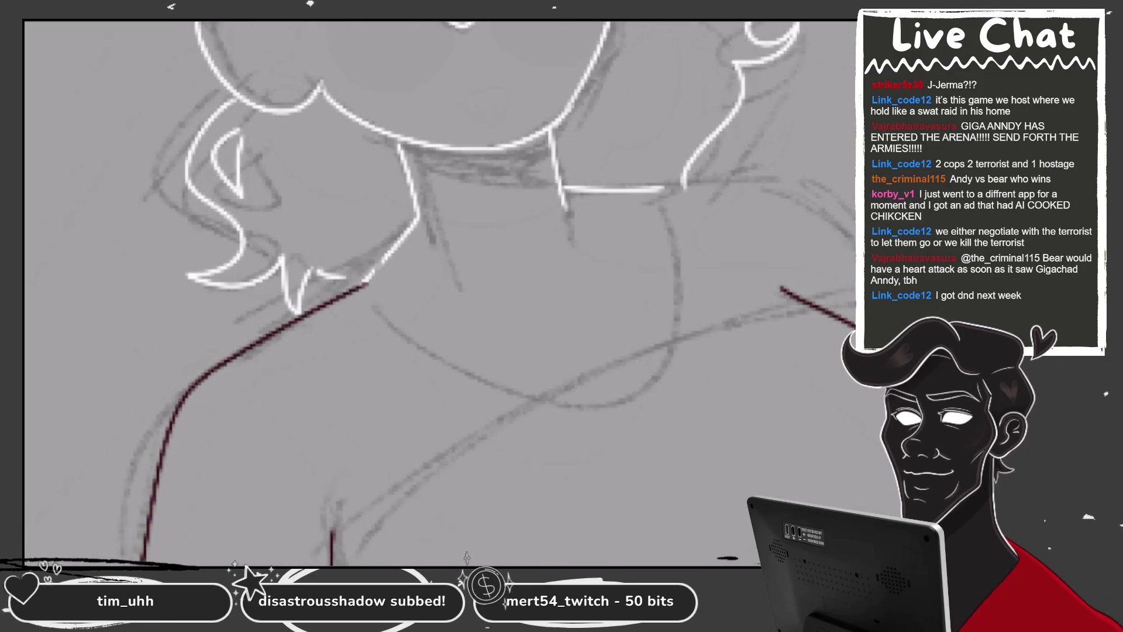
# Draw the shirt's left shoulder line in dark red, redrawing it until clean
pyautogui.hotkey('ctrl', 'z')
pyautogui.moveTo(213, 369); pyautogui.dragTo(361, 273)
pyautogui.hotkey('ctrl', 'z')
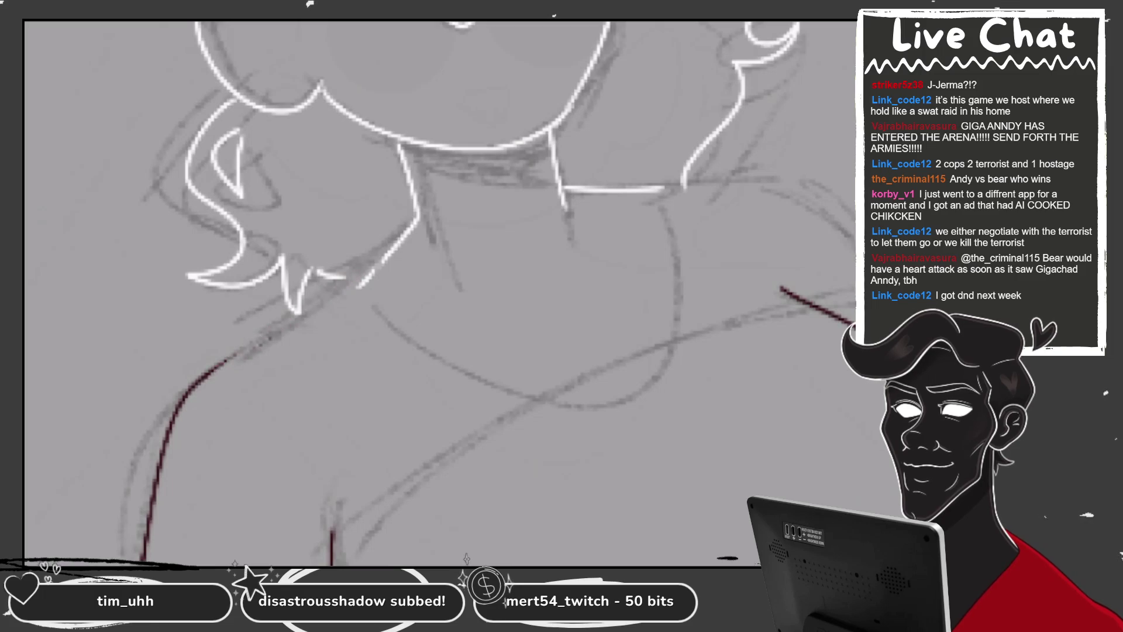
pyautogui.moveTo(204, 383); pyautogui.dragTo(365, 271)
pyautogui.hotkey('ctrl', 'z')
pyautogui.moveTo(204, 383); pyautogui.dragTo(364, 272)
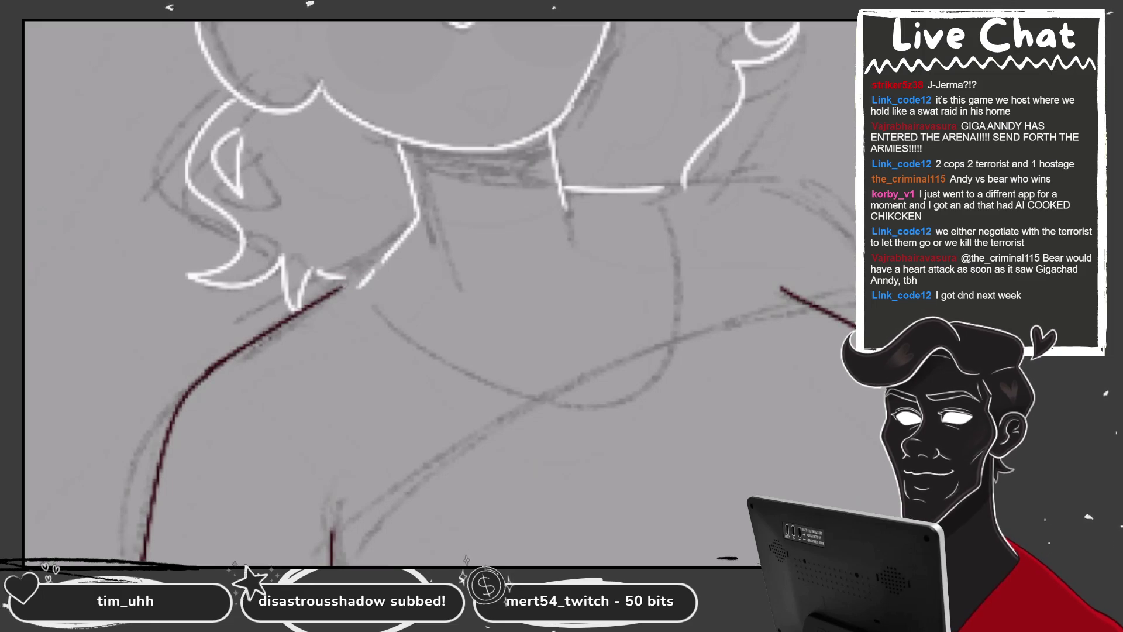
pyautogui.hotkey('ctrl', '-')
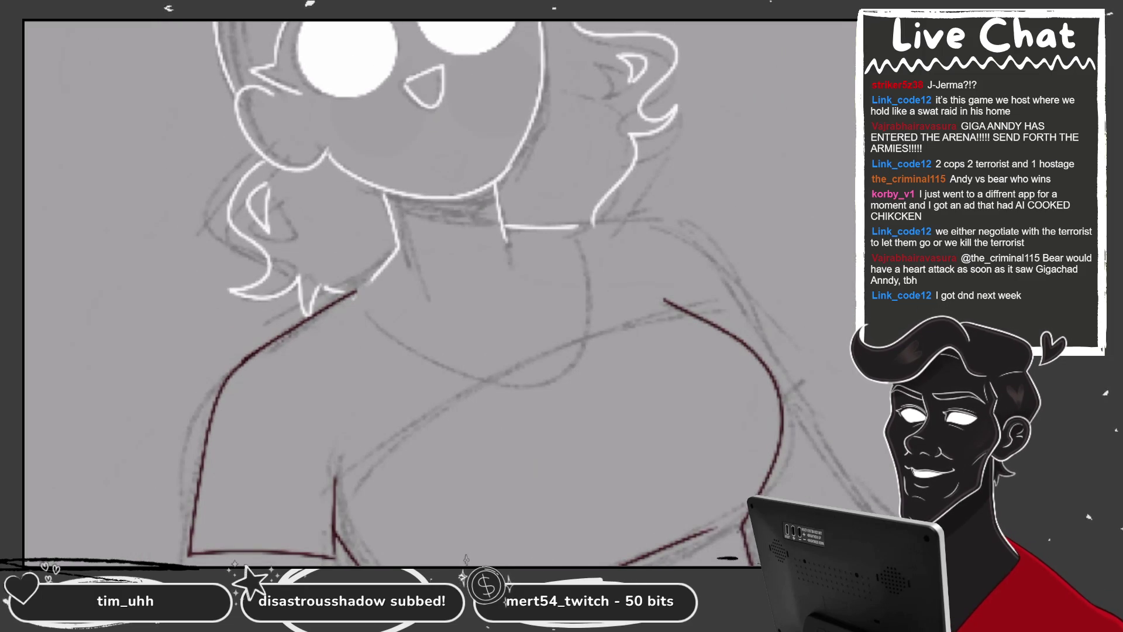
pyautogui.scroll(1, 438, 292)
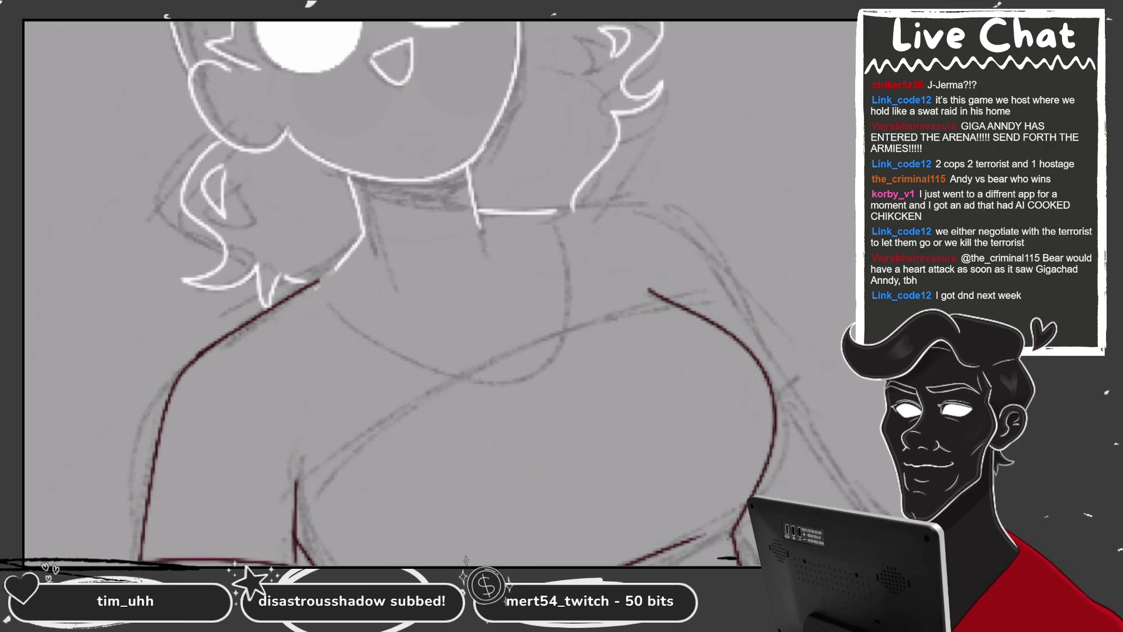
# Draw the U-shaped neckline curve in dark red, widening it on retry
pyautogui.moveTo(319, 282)
pyautogui.mouseDown()
pyautogui.moveTo(399, 349)
pyautogui.moveTo(603, 216)
pyautogui.mouseUp()
pyautogui.hotkey('ctrl', 'z')
pyautogui.hotkey('ctrl', 'z')
pyautogui.moveTo(321, 282); pyautogui.dragTo(538, 214)
pyautogui.hotkey('ctrl', 'z')
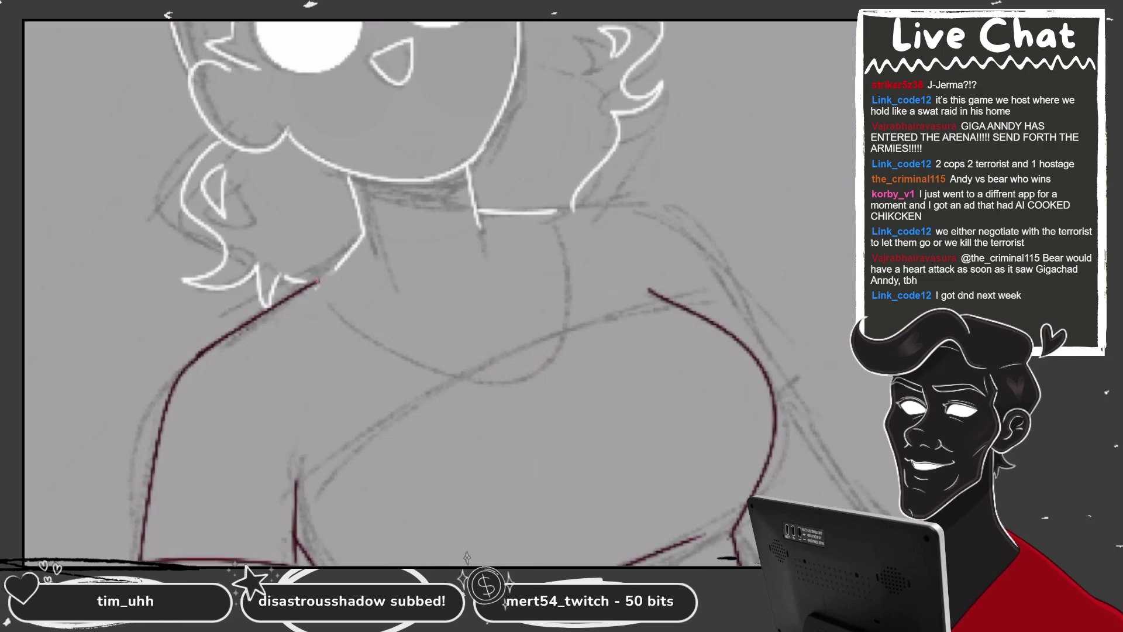
pyautogui.moveTo(319, 282); pyautogui.dragTo(570, 214)
pyautogui.scroll(1, 439, 292)
pyautogui.scroll(-1, 438, 293)
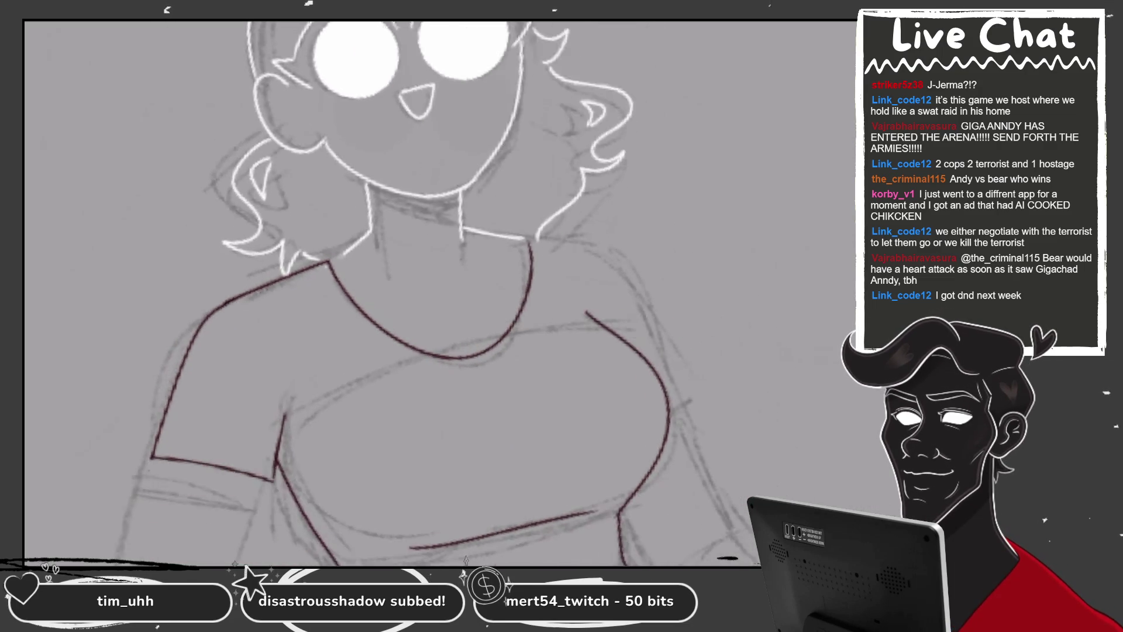
# Draw the right shoulder line and the right sleeve edge in dark red
pyautogui.moveTo(494, 221); pyautogui.dragTo(629, 403)
pyautogui.scroll(-1, 351, 292)
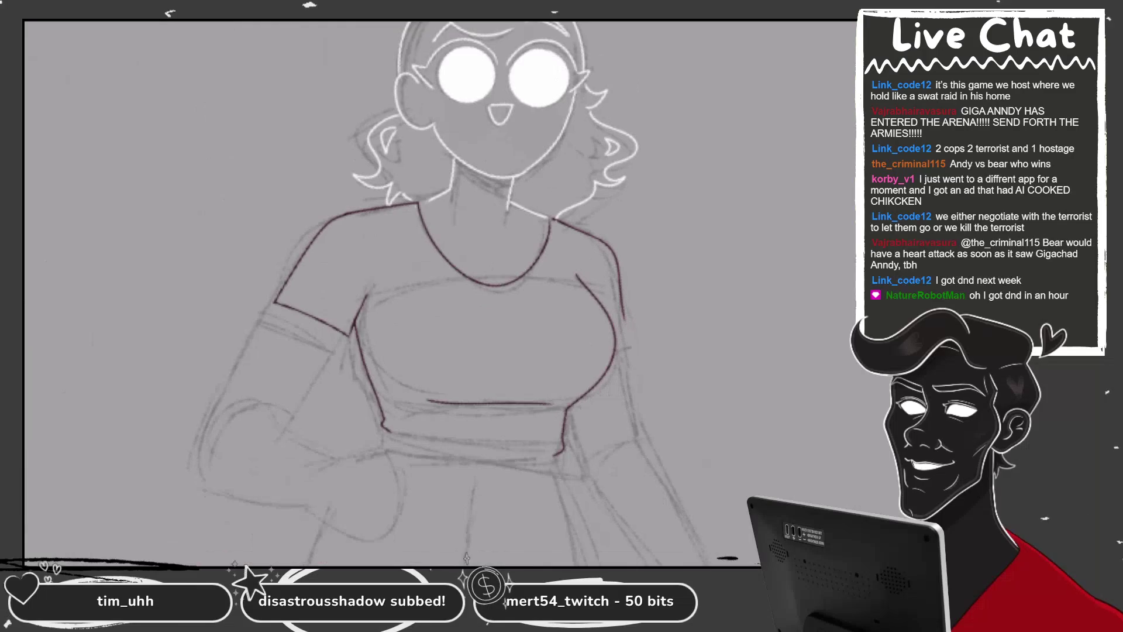
pyautogui.scroll(1, 351, 293)
pyautogui.moveTo(596, 249); pyautogui.dragTo(617, 321)
pyautogui.scroll(2, 351, 292)
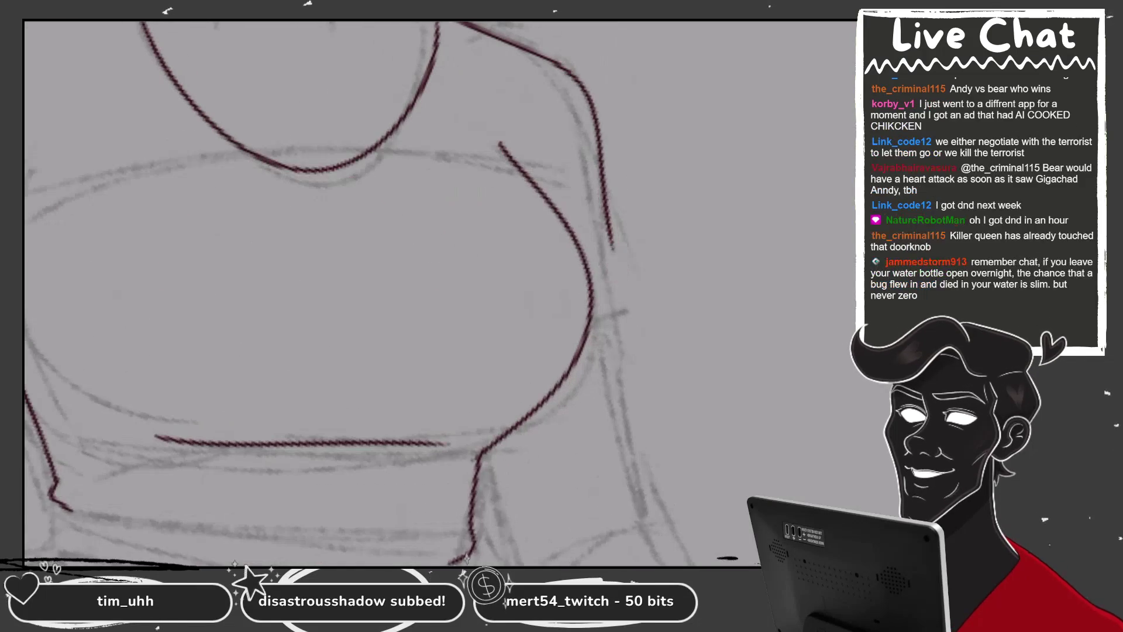
# Draw the dark red outline down the right side of the bust, redrawing it once
pyautogui.scroll(2, 351, 293)
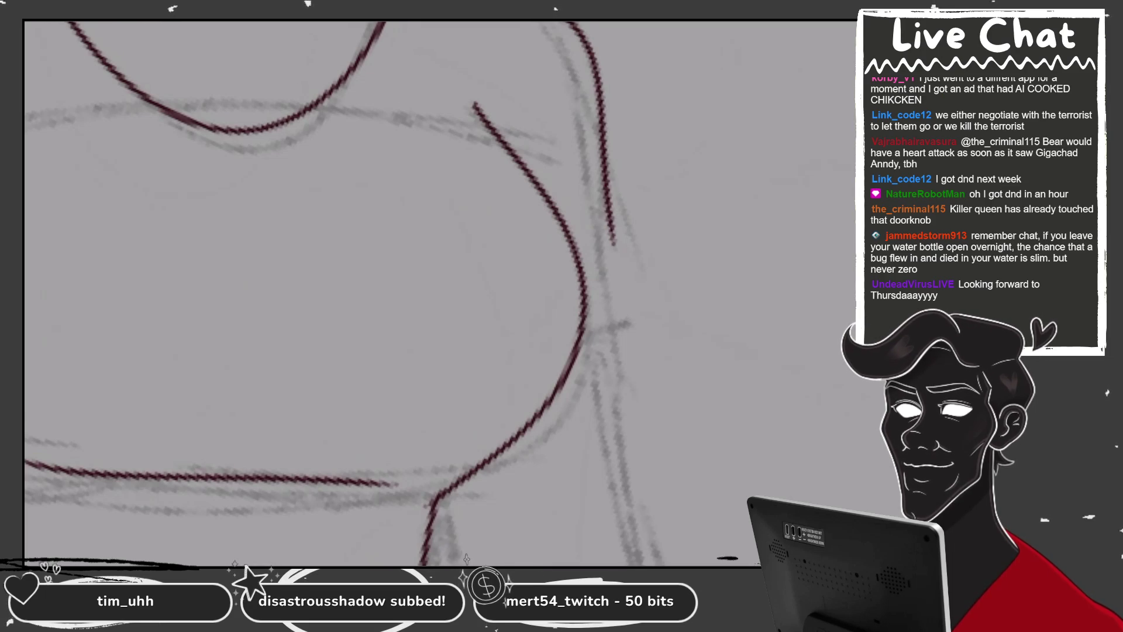
pyautogui.scroll(-1, 322, 293)
pyautogui.moveTo(582, 152); pyautogui.dragTo(621, 326)
pyautogui.hotkey('ctrl', 'z')
pyautogui.moveTo(581, 157); pyautogui.dragTo(599, 300)
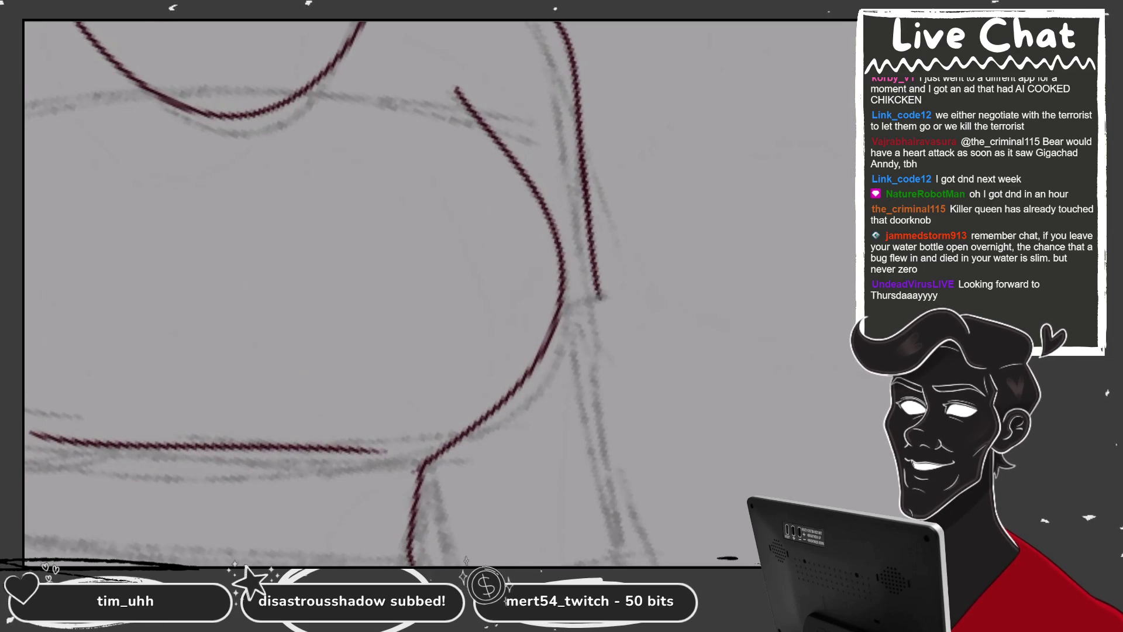
pyautogui.scroll(-5, 386, 292)
pyautogui.scroll(-1, 386, 292)
pyautogui.scroll(5, 444, 263)
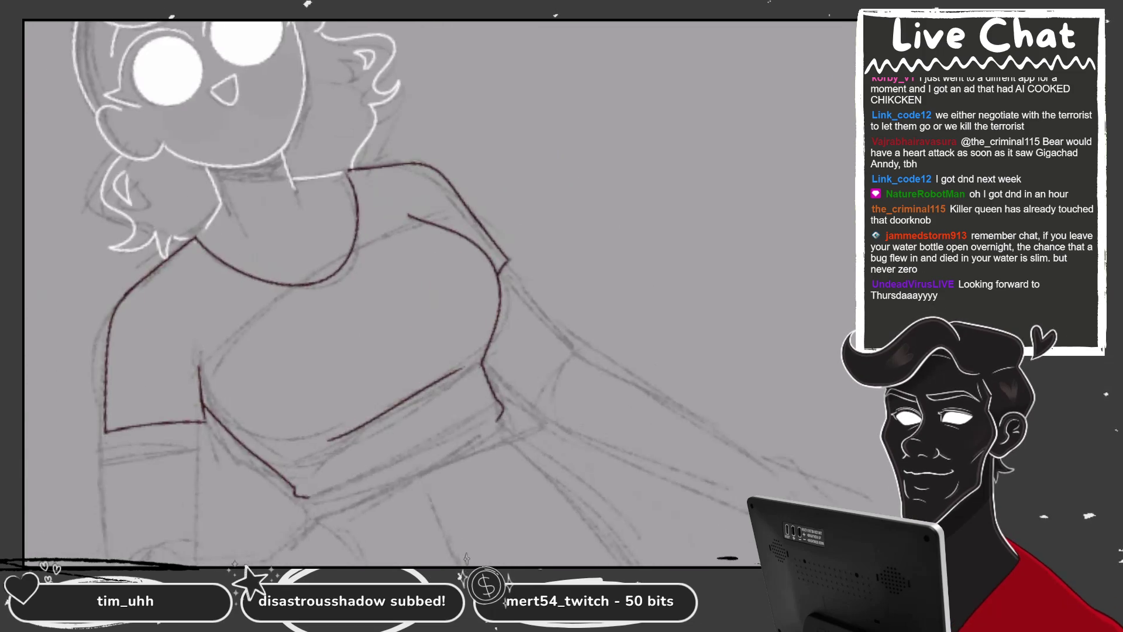
pyautogui.scroll(3, 499, 208)
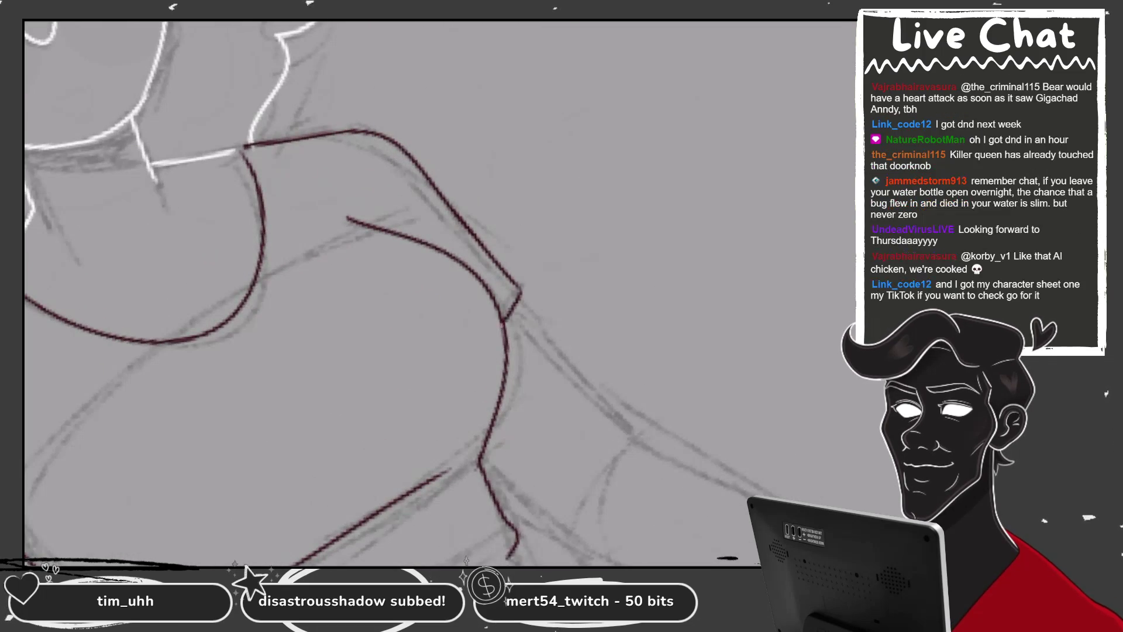
pyautogui.scroll(-3, 390, 293)
pyautogui.scroll(2, 390, 292)
pyautogui.scroll(2, 390, 293)
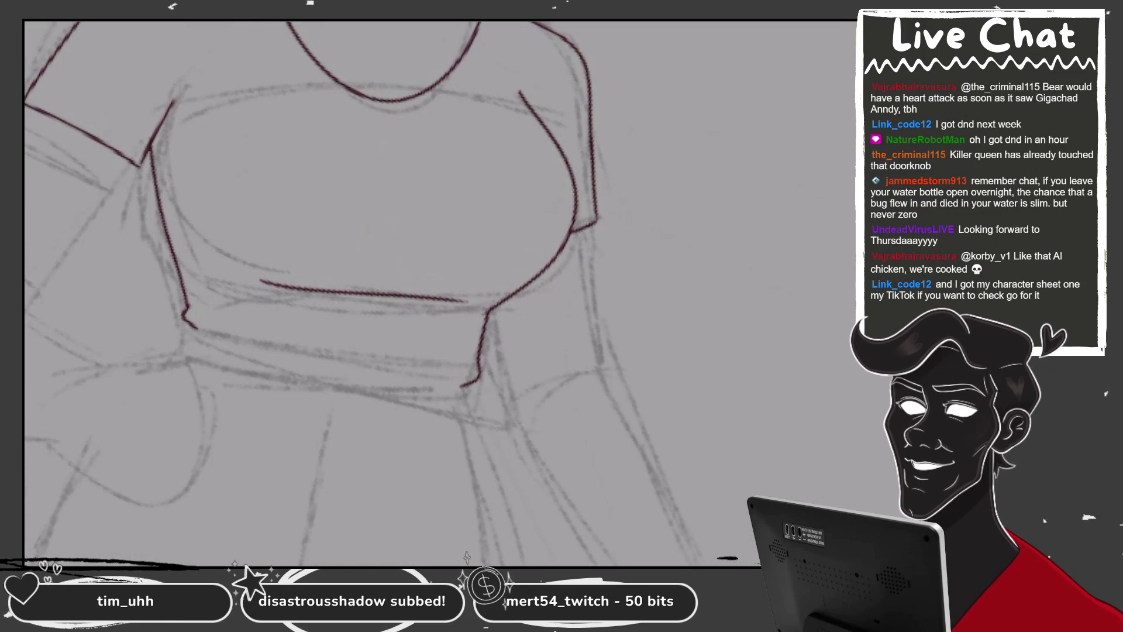
pyautogui.scroll(-2, 363, 293)
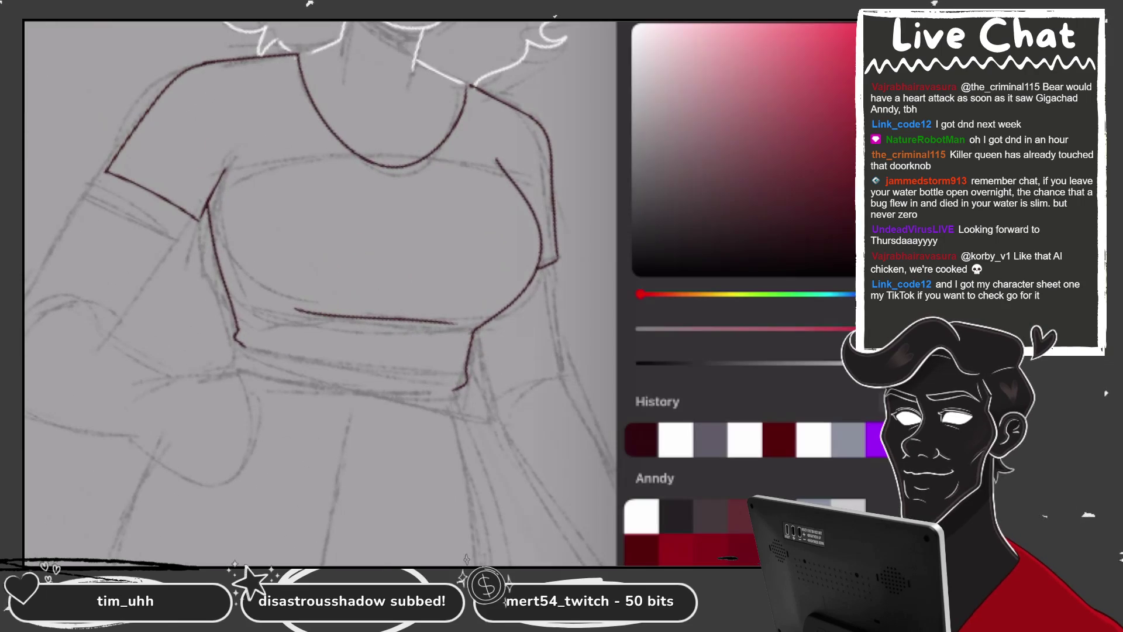
# Draw the two white arm edge lines running down from below the right sleeve
pyautogui.moveTo(554, 264); pyautogui.dragTo(556, 375)
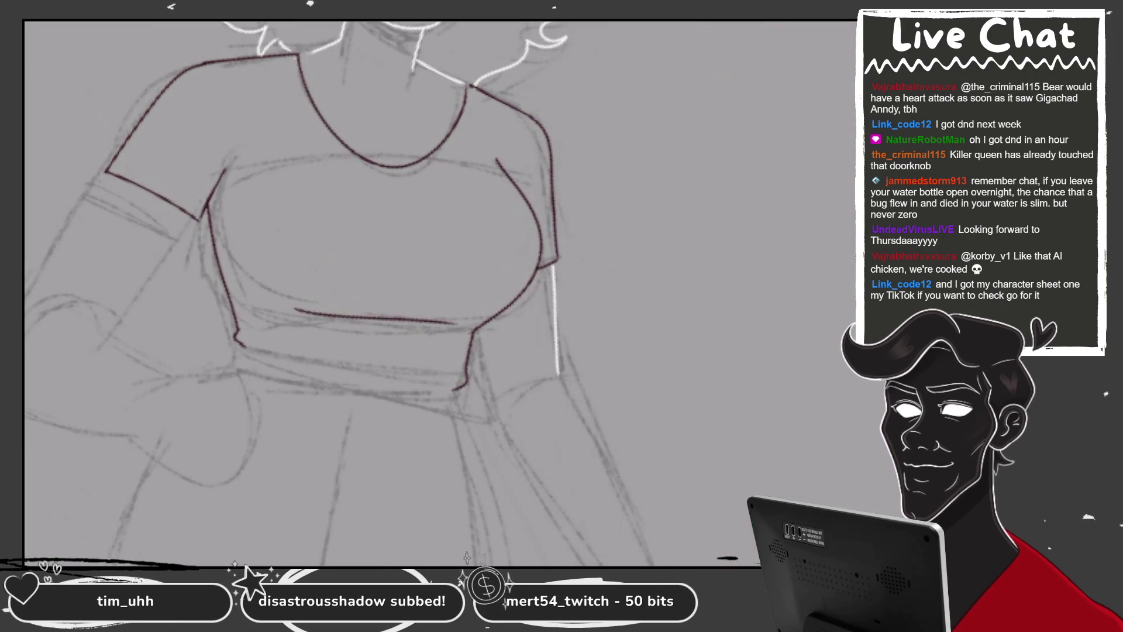
pyautogui.scroll(2, 632, 427)
pyautogui.moveTo(431, 315); pyautogui.dragTo(441, 386)
pyautogui.scroll(-2, 363, 292)
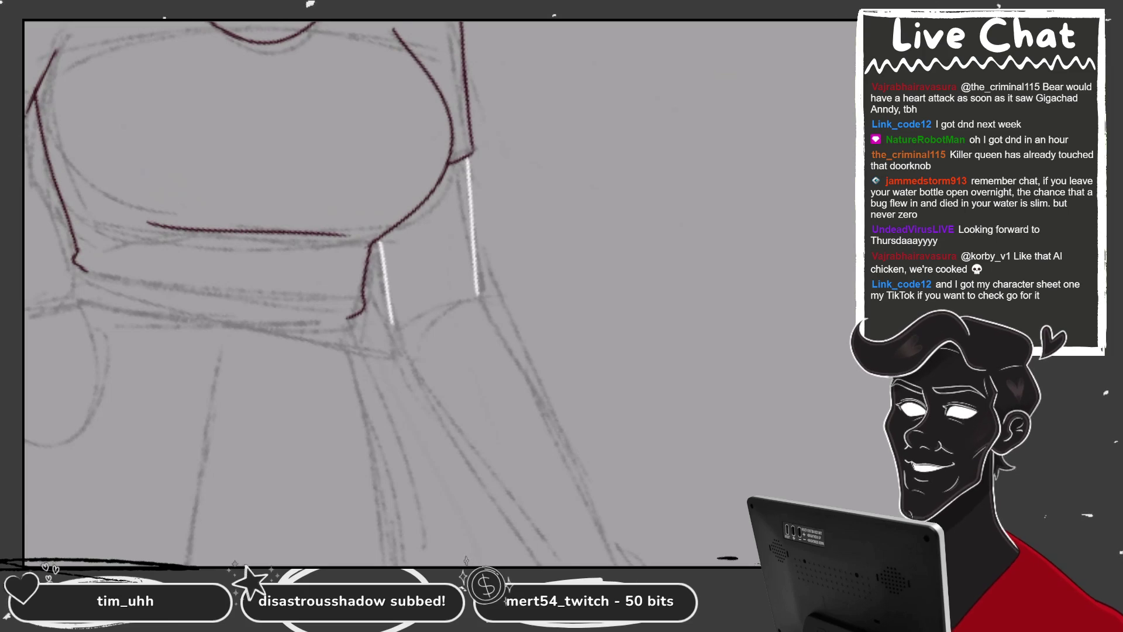
pyautogui.scroll(2, 450, 410)
pyautogui.scroll(2, 450, 409)
# Draw the white curved sleeve opening between the arm lines, redoing it until it fits
pyautogui.moveTo(375, 263); pyautogui.dragTo(471, 239)
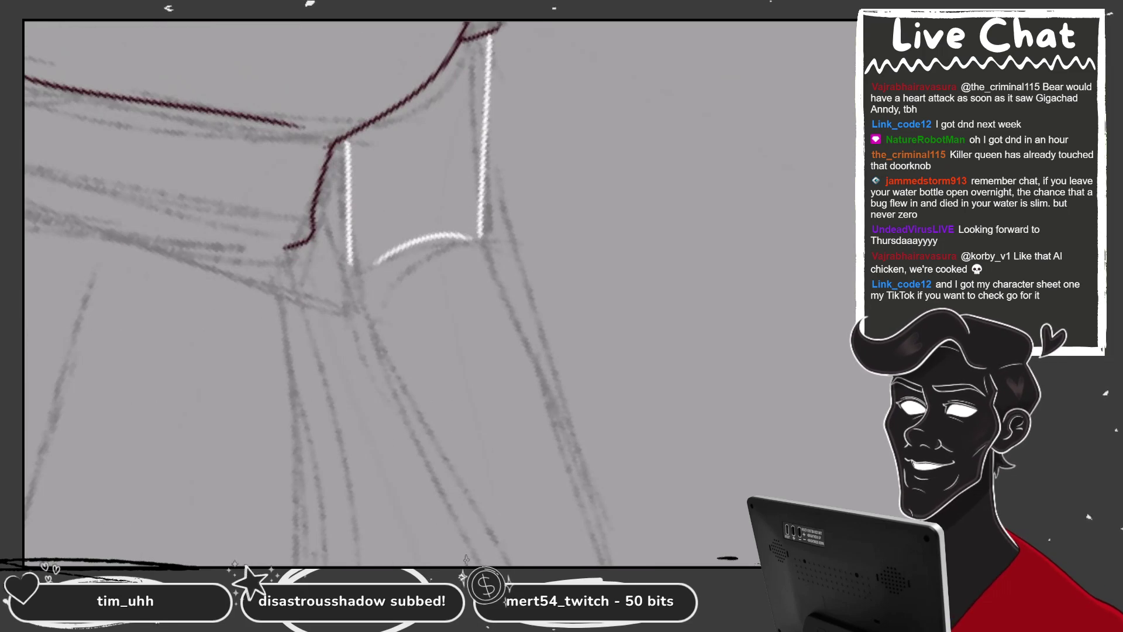
pyautogui.hotkey('ctrl', 'z')
pyautogui.moveTo(417, 265); pyautogui.dragTo(500, 217)
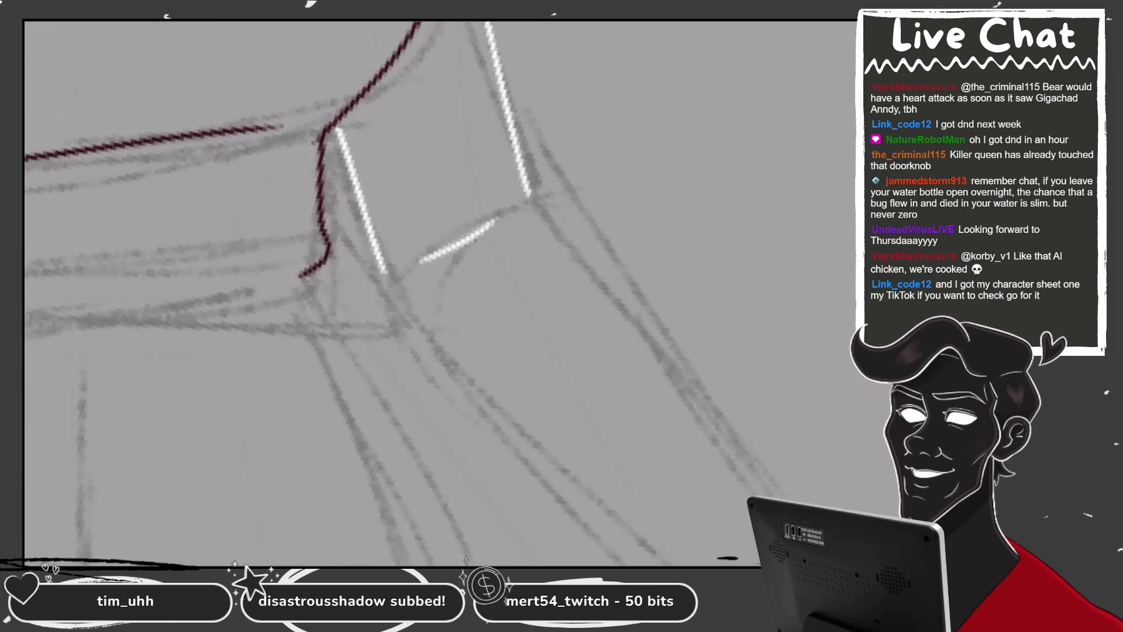
pyautogui.hotkey('ctrl', 'z')
pyautogui.moveTo(448, 287); pyautogui.dragTo(521, 257)
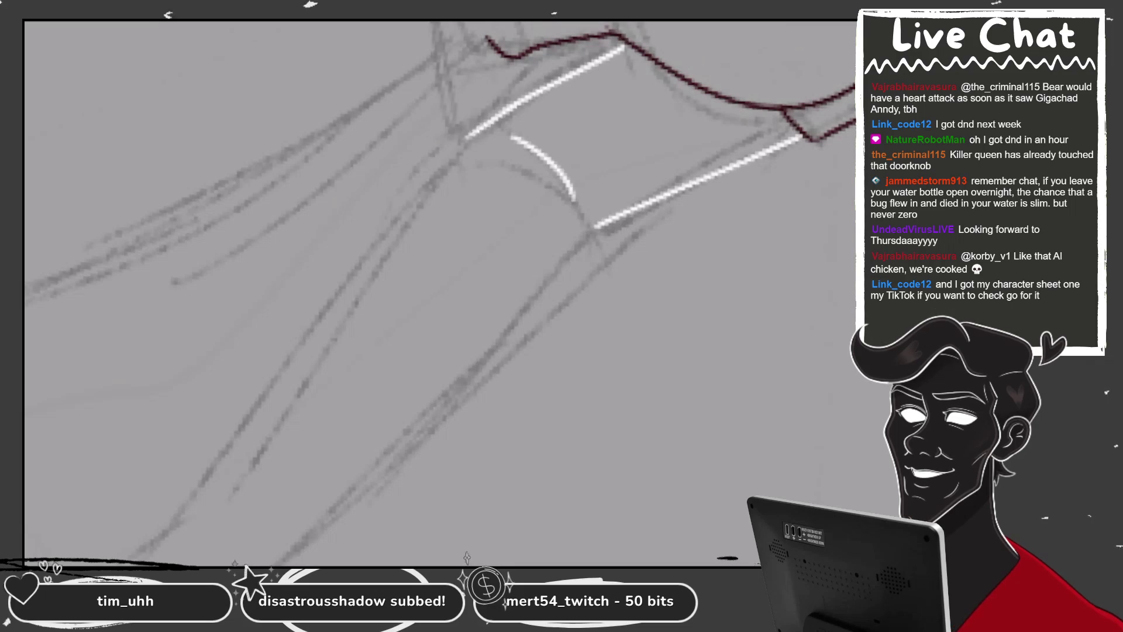
# Extend the white upper and outer arm edges down toward the fist
pyautogui.moveTo(509, 97)
pyautogui.mouseDown()
pyautogui.moveTo(466, 158)
pyautogui.moveTo(363, 409)
pyautogui.mouseUp()
pyautogui.hotkey('ctrl', 'z')
pyautogui.moveTo(503, 101); pyautogui.dragTo(355, 426)
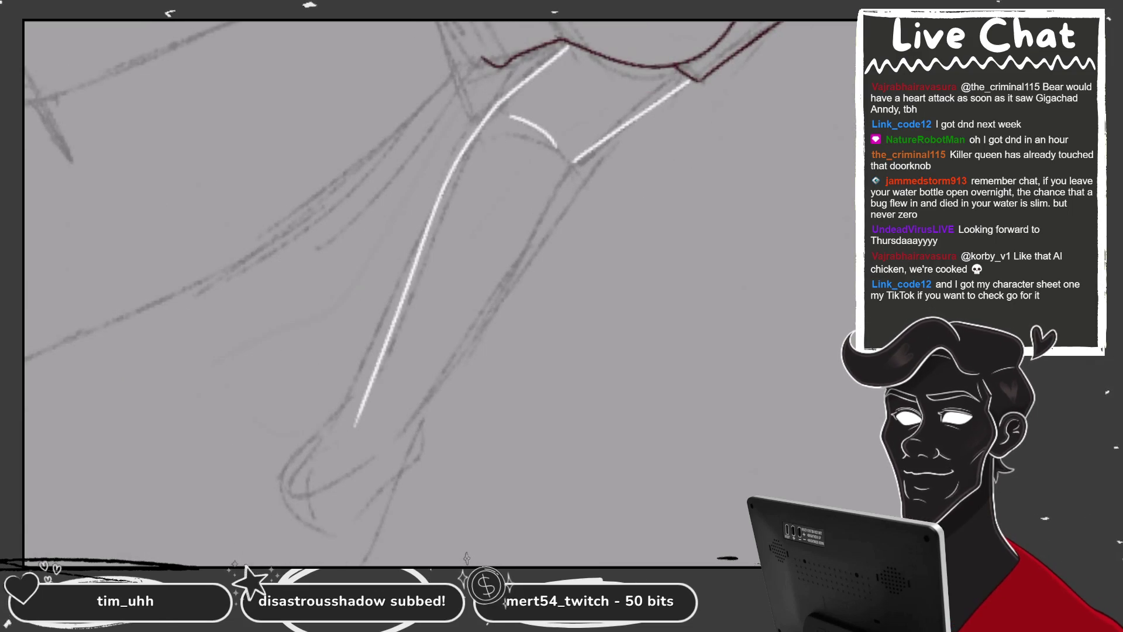
pyautogui.moveTo(579, 164); pyautogui.dragTo(397, 465)
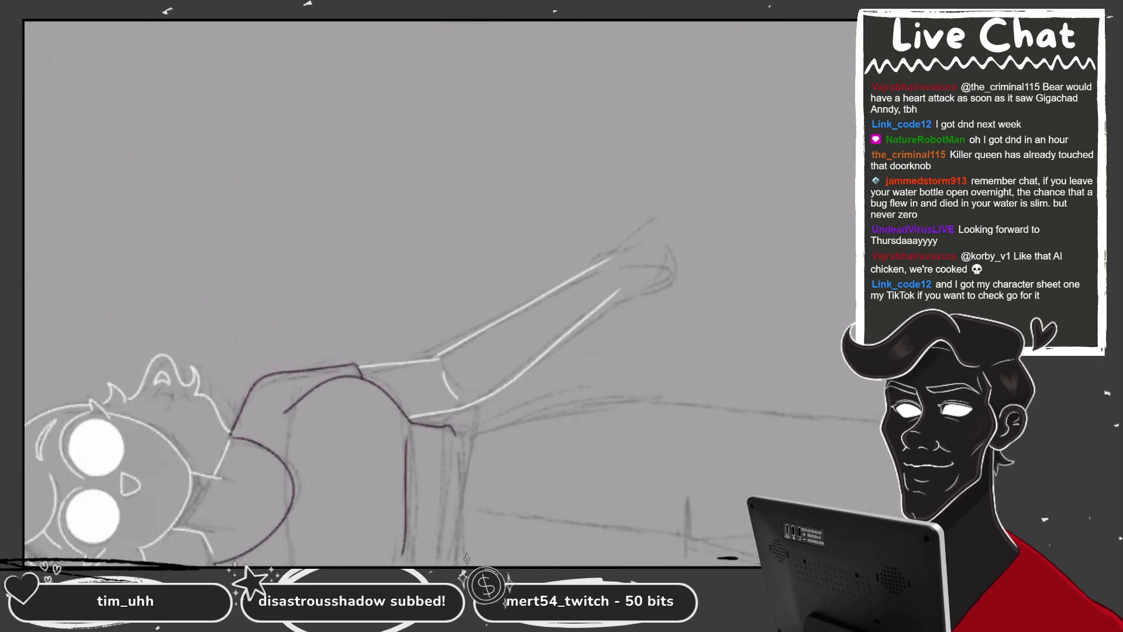
# Extend the white arm lines up to the fist and add the fist curve, removing the straight line
pyautogui.moveTo(421, 383); pyautogui.dragTo(599, 152)
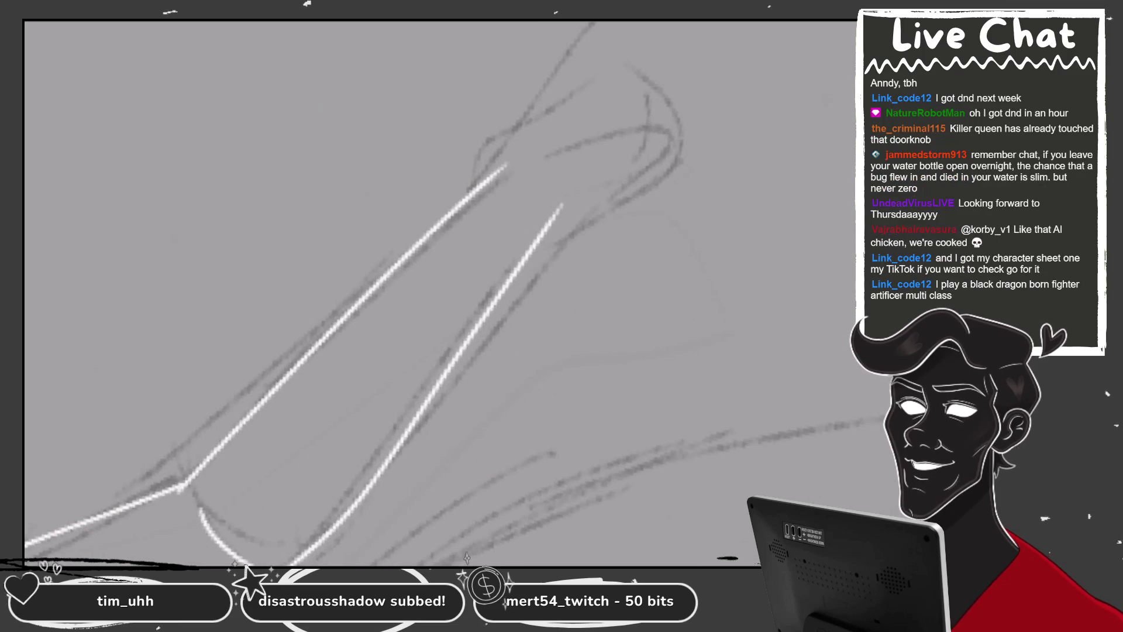
pyautogui.moveTo(457, 146); pyautogui.dragTo(524, 24)
pyautogui.moveTo(614, 23)
pyautogui.mouseDown()
pyautogui.moveTo(667, 59)
pyautogui.moveTo(590, 175)
pyautogui.moveTo(520, 204)
pyautogui.moveTo(666, 77)
pyautogui.mouseUp()
pyautogui.hotkey('ctrl', 'z')
pyautogui.hotkey('ctrl', 'z')
# Trace a white line along the girl's other arm
pyautogui.scroll(-5, 438, 293)
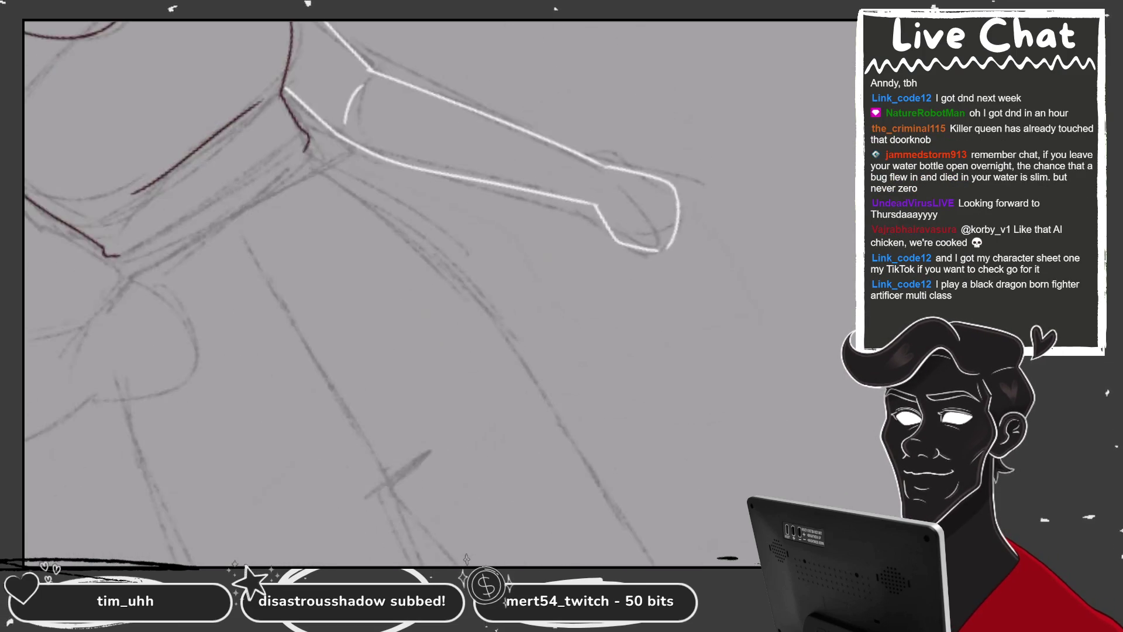
pyautogui.scroll(5, 526, 234)
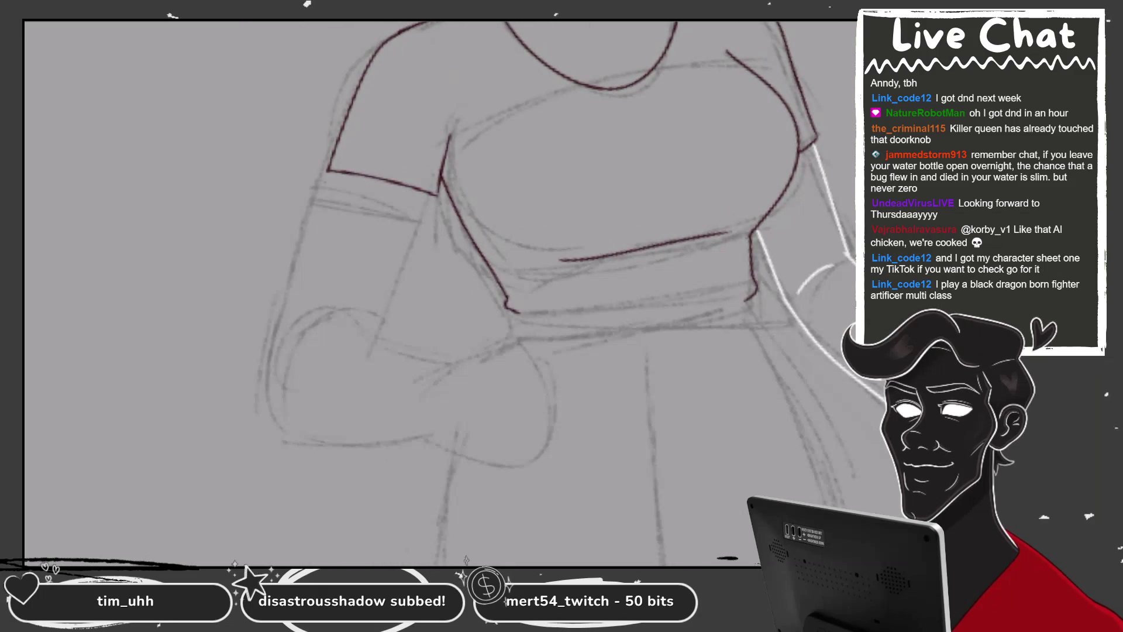
pyautogui.moveTo(334, 171); pyautogui.dragTo(272, 369)
pyautogui.scroll(3, 439, 263)
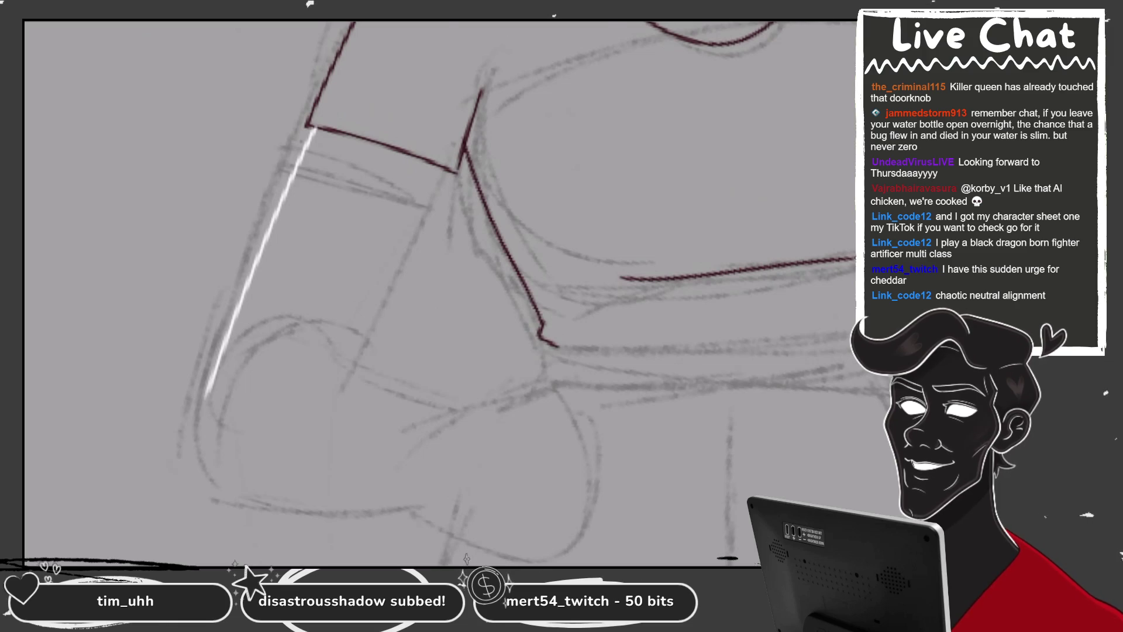
# Draw the white outer forearm edges from the sleeve down to the fist
pyautogui.scroll(-3, 438, 263)
pyautogui.scroll(3, 438, 263)
pyautogui.moveTo(490, 122); pyautogui.dragTo(400, 347)
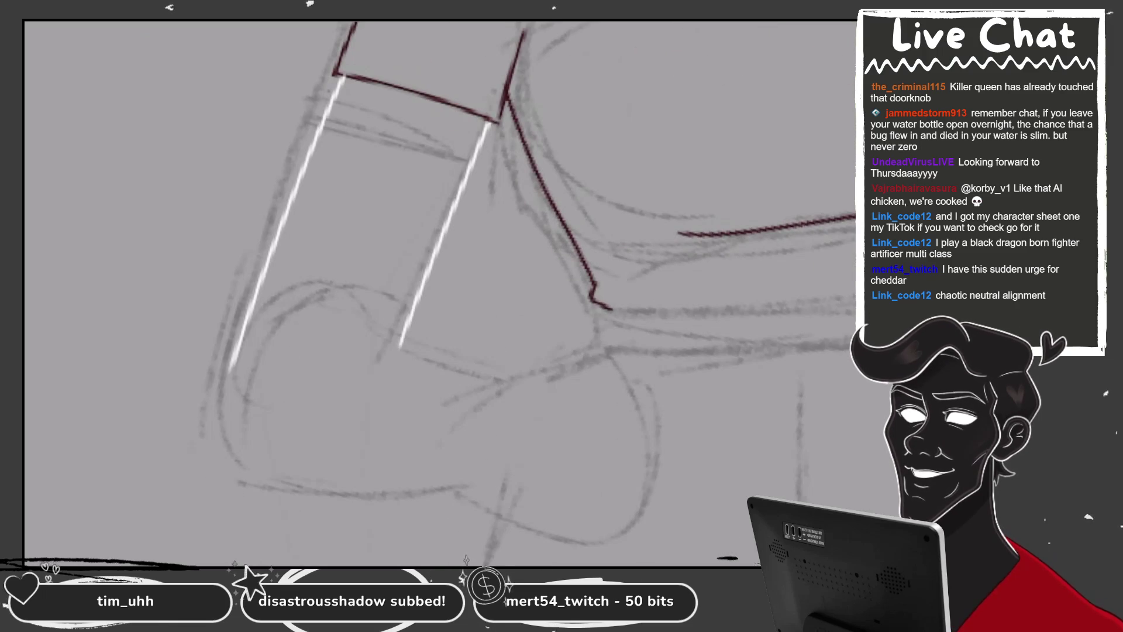
pyautogui.moveTo(527, 176)
pyautogui.mouseDown()
pyautogui.moveTo(468, 234)
pyautogui.moveTo(410, 263)
pyautogui.mouseUp()
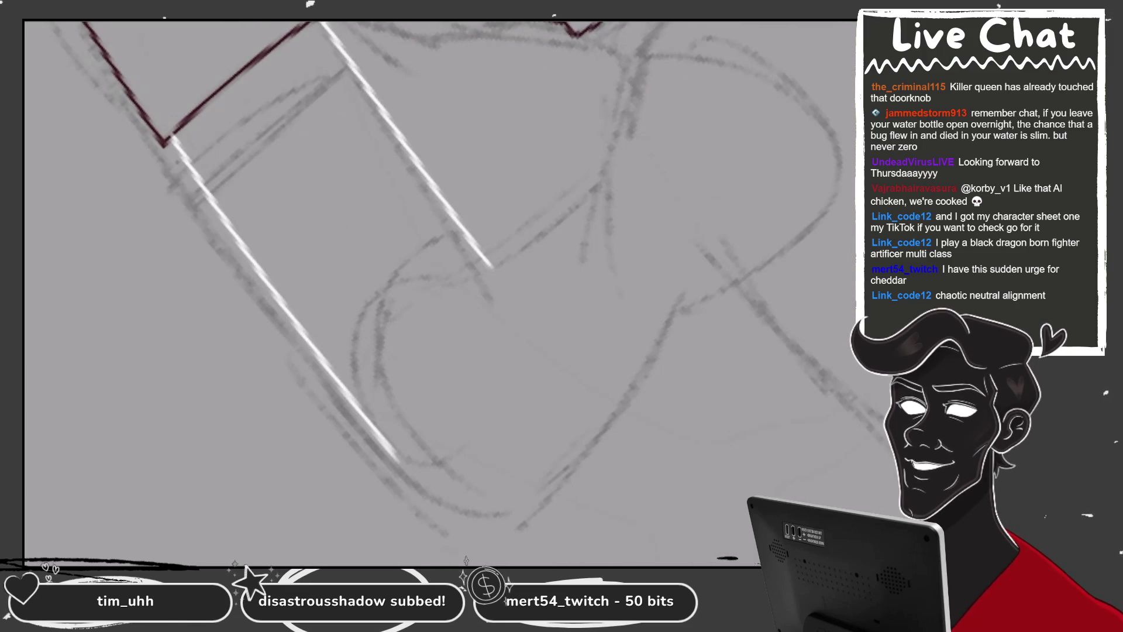
pyautogui.moveTo(393, 410); pyautogui.dragTo(615, 178)
pyautogui.moveTo(526, 292)
pyautogui.mouseDown()
pyautogui.moveTo(410, 263)
pyautogui.moveTo(380, 355)
pyautogui.mouseUp()
pyautogui.hotkey('ctrl', 'z')
pyautogui.moveTo(346, 258)
pyautogui.mouseDown()
pyautogui.moveTo(369, 347)
pyautogui.moveTo(676, 251)
pyautogui.mouseUp()
# Draw the fist's lower curve, top and right side in white to close its outline
pyautogui.hotkey('ctrl', 'z')
pyautogui.moveTo(361, 322); pyautogui.dragTo(716, 231)
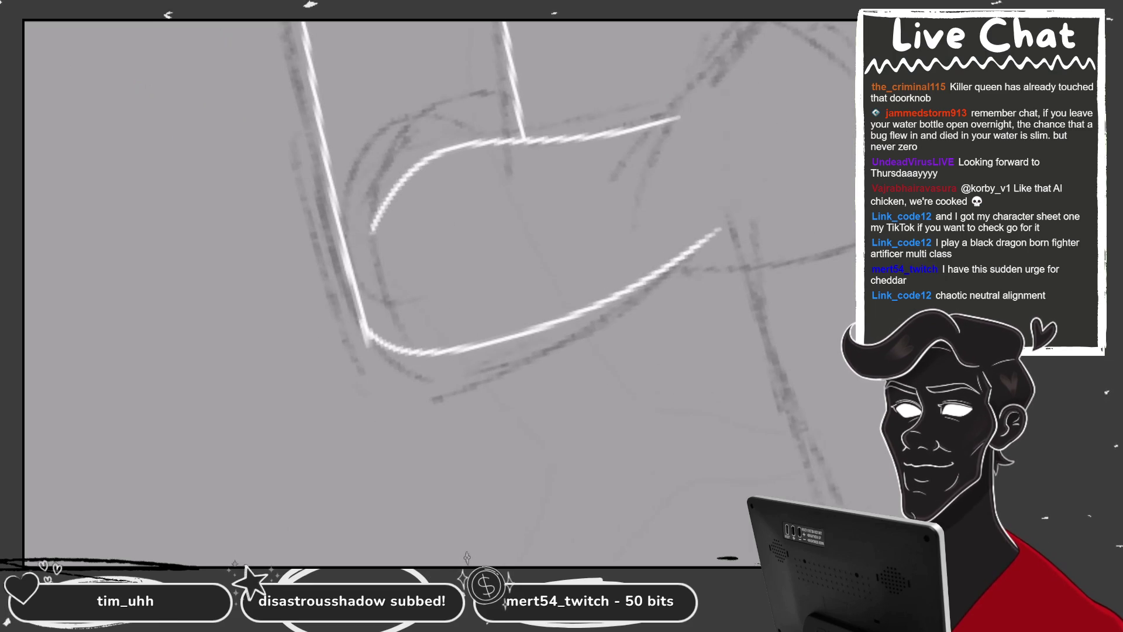
pyautogui.moveTo(527, 293); pyautogui.dragTo(409, 234)
pyautogui.moveTo(489, 262); pyautogui.dragTo(630, 144)
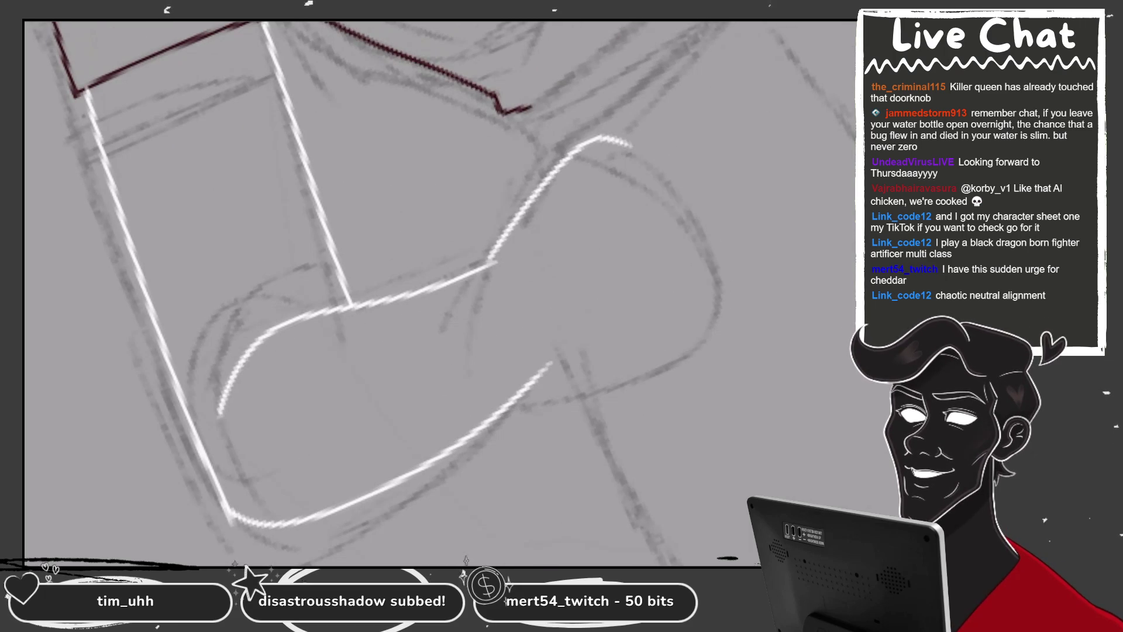
pyautogui.hotkey('ctrl', 'z')
pyautogui.moveTo(492, 257)
pyautogui.mouseDown()
pyautogui.moveTo(690, 205)
pyautogui.moveTo(697, 324)
pyautogui.mouseUp()
pyautogui.moveTo(550, 364); pyautogui.dragTo(699, 323)
pyautogui.moveTo(468, 292)
pyautogui.mouseDown()
pyautogui.moveTo(409, 234)
pyautogui.moveTo(421, 351)
pyautogui.mouseUp()
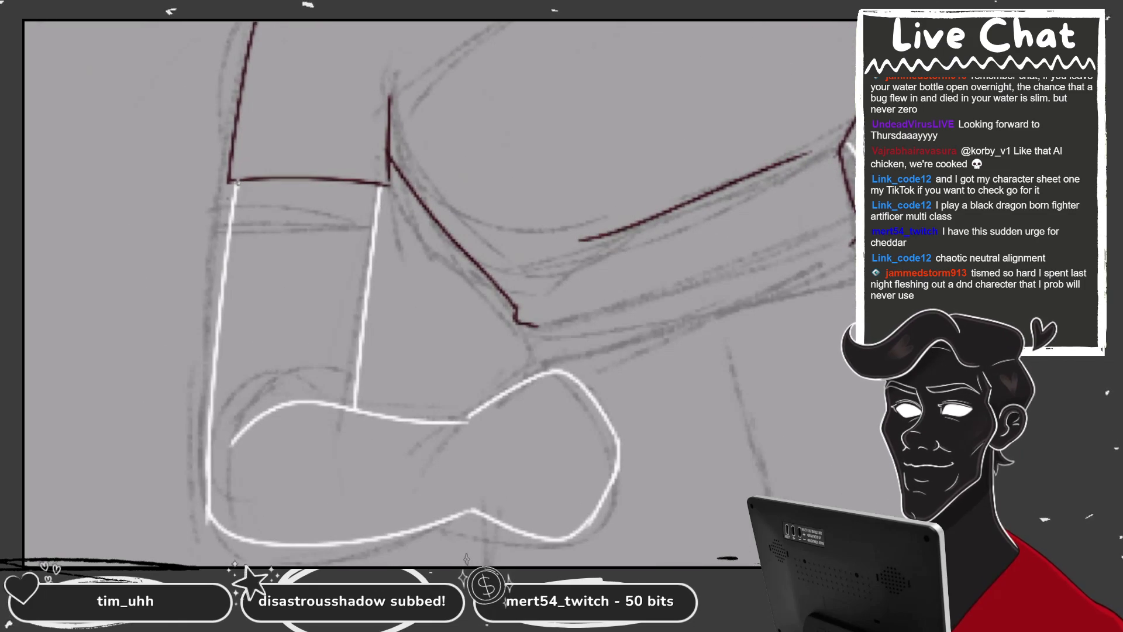
pyautogui.scroll(3, 176, 216)
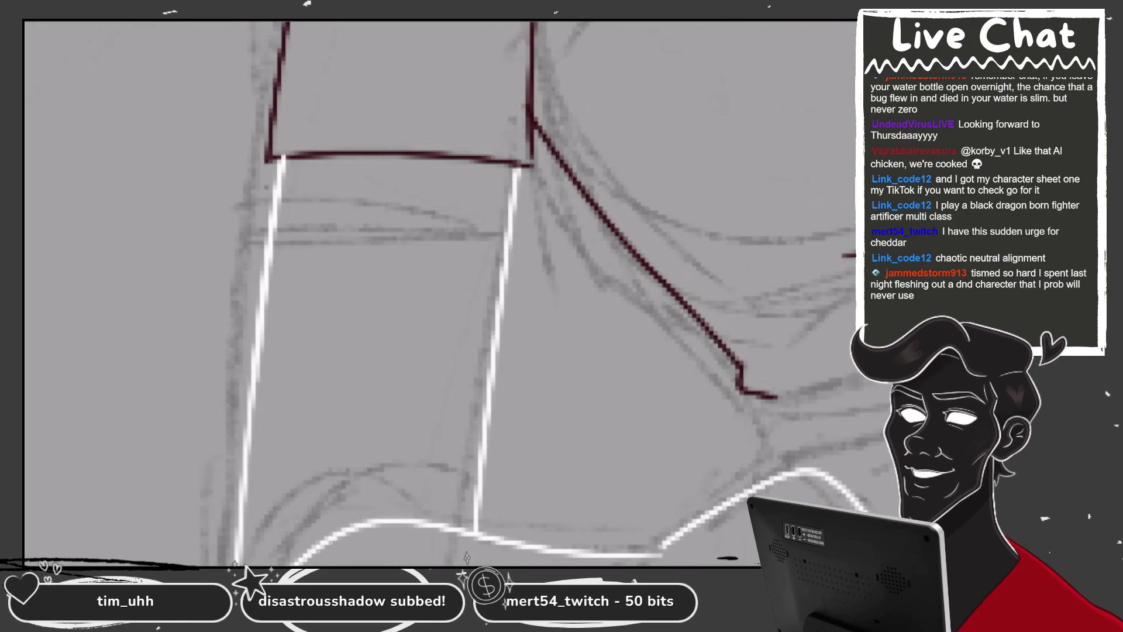
# Erase the overlapping forearm line and draw a long white arm contour
pyautogui.moveTo(279, 189)
pyautogui.mouseDown()
pyautogui.moveTo(262, 267)
pyautogui.moveTo(266, 186)
pyautogui.moveTo(269, 263)
pyautogui.moveTo(240, 497)
pyautogui.mouseUp()
pyautogui.scroll(2, 439, 292)
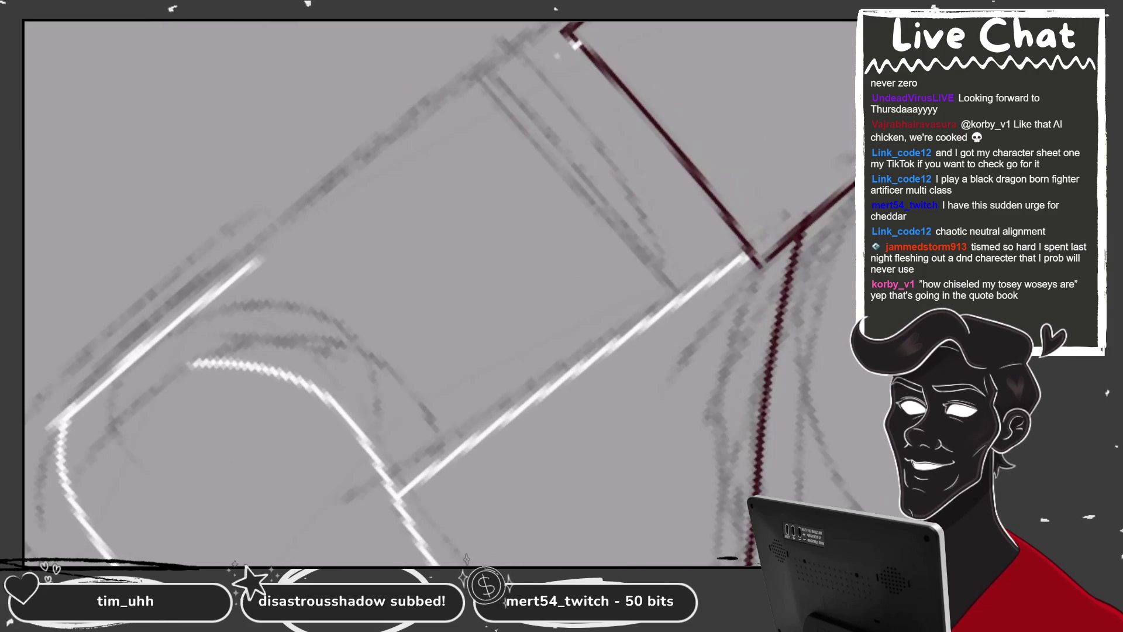
pyautogui.moveTo(82, 400)
pyautogui.mouseDown()
pyautogui.moveTo(552, 52)
pyautogui.moveTo(111, 389)
pyautogui.mouseUp()
pyautogui.hotkey('ctrl', 'z')
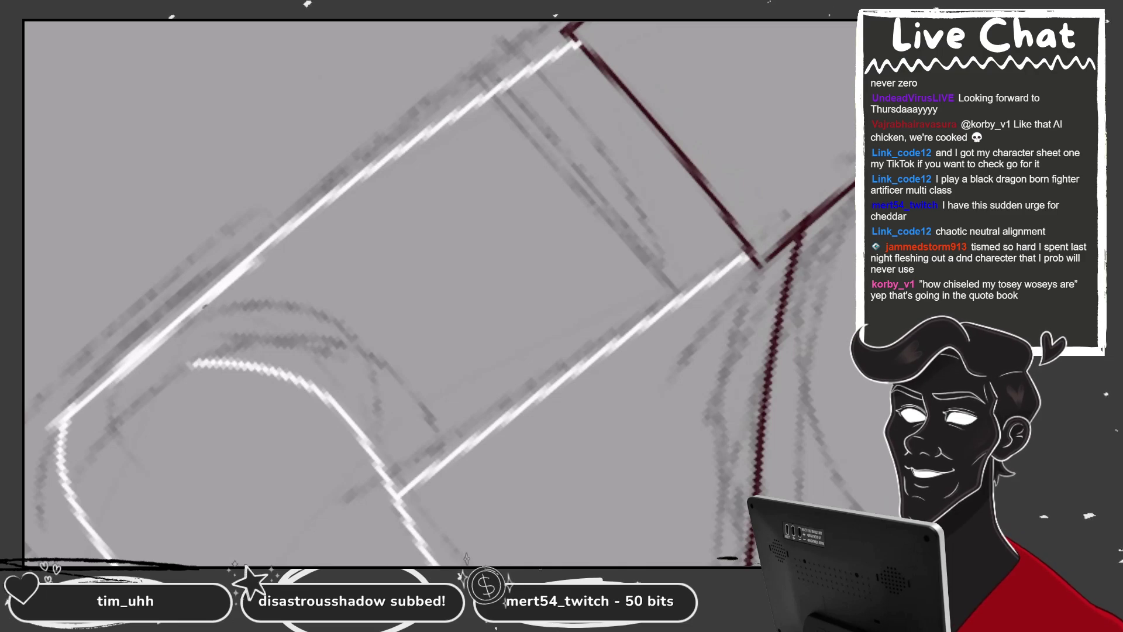
# Trim both ends of the white arm line so it meets the sleeve, then bring up the colours
pyautogui.moveTo(46, 426); pyautogui.dragTo(75, 405)
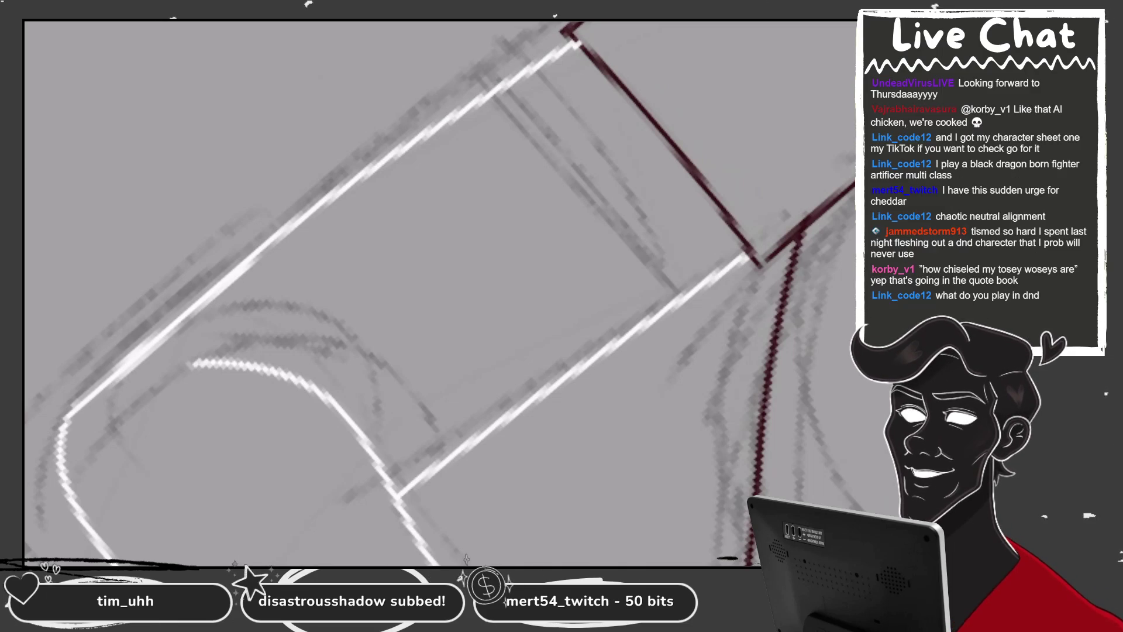
pyautogui.moveTo(556, 54)
pyautogui.mouseDown()
pyautogui.moveTo(571, 44)
pyautogui.moveTo(590, 59)
pyautogui.mouseUp()
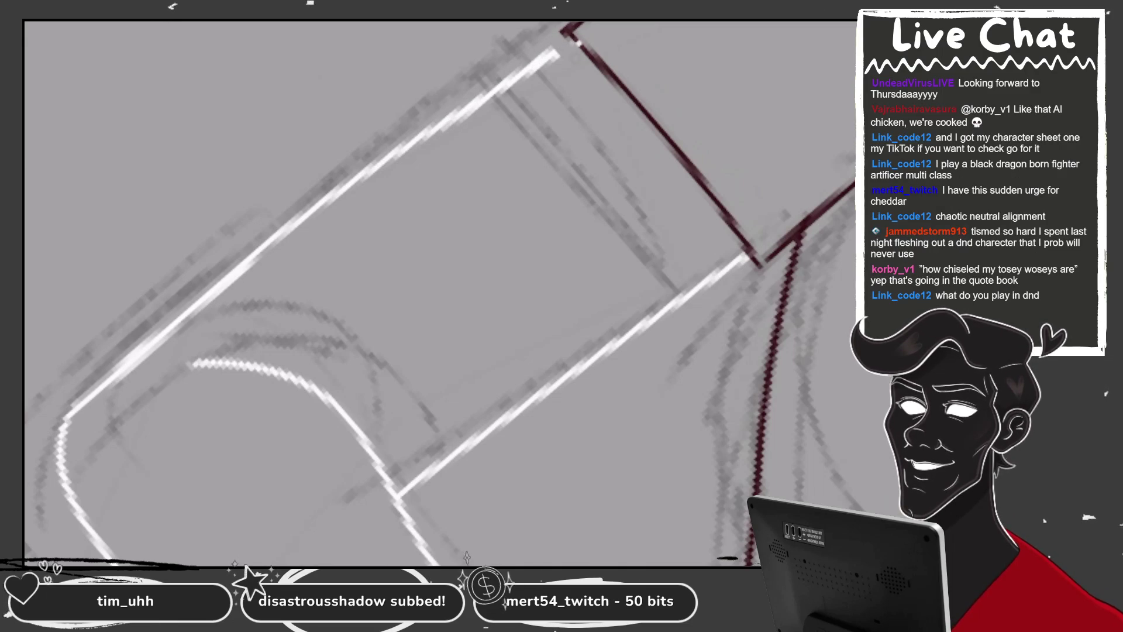
pyautogui.moveTo(462, 105); pyautogui.dragTo(576, 41)
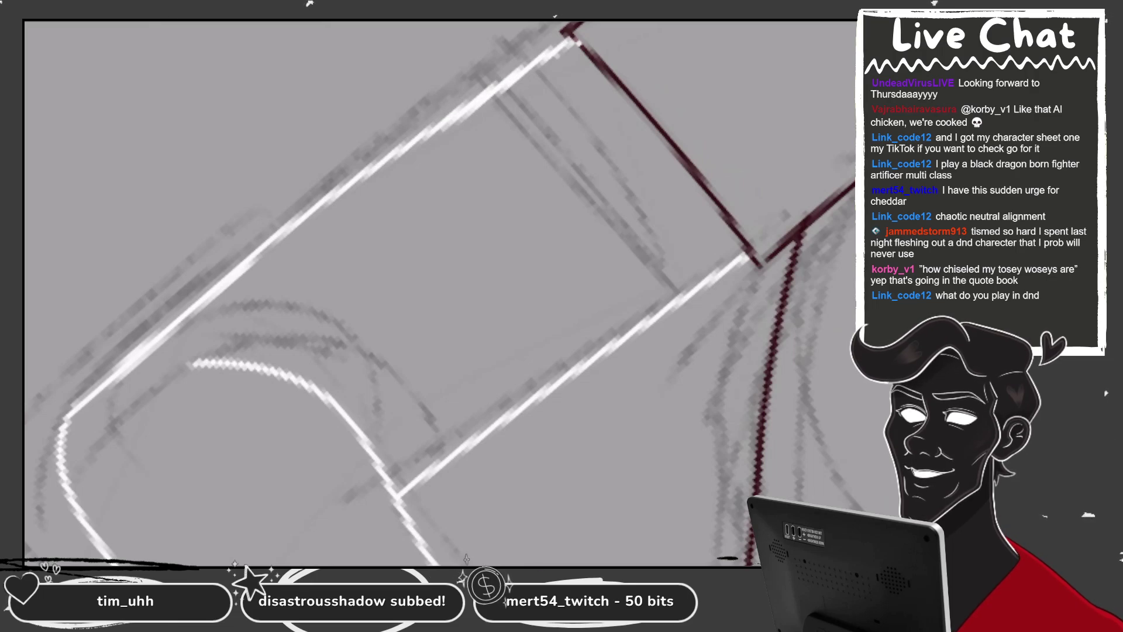
pyautogui.press('4')
pyautogui.press('F3')
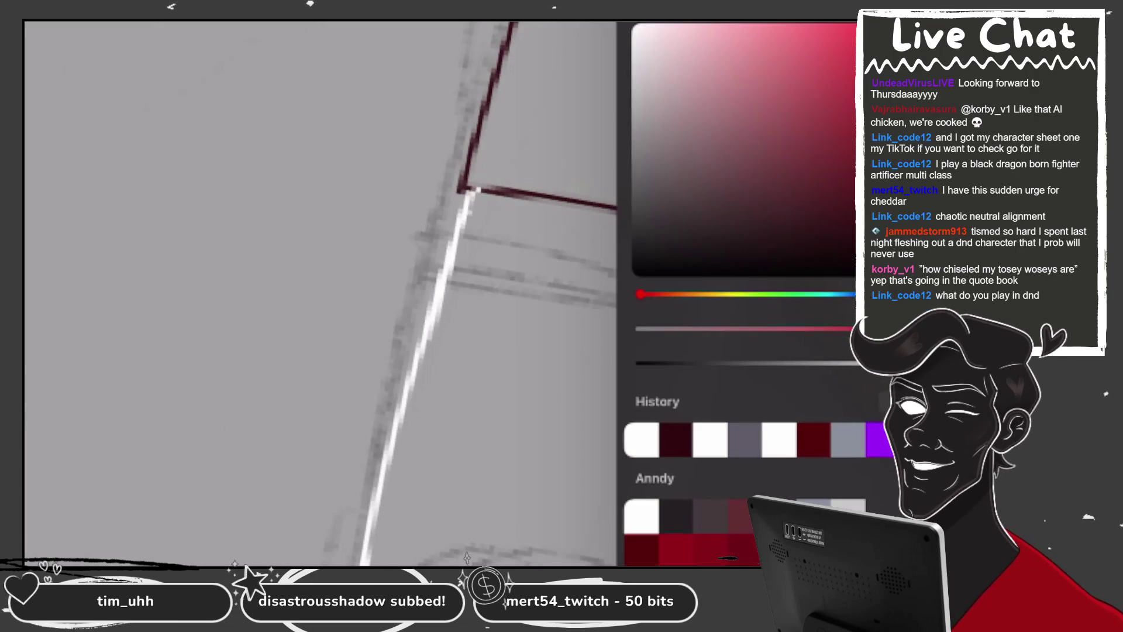
# Switch to dark red and draw the sleeve hem line on the rotated, zoomed canvas
pyautogui.press('F3')
pyautogui.press('4')
pyautogui.press('4')
pyautogui.press('4')
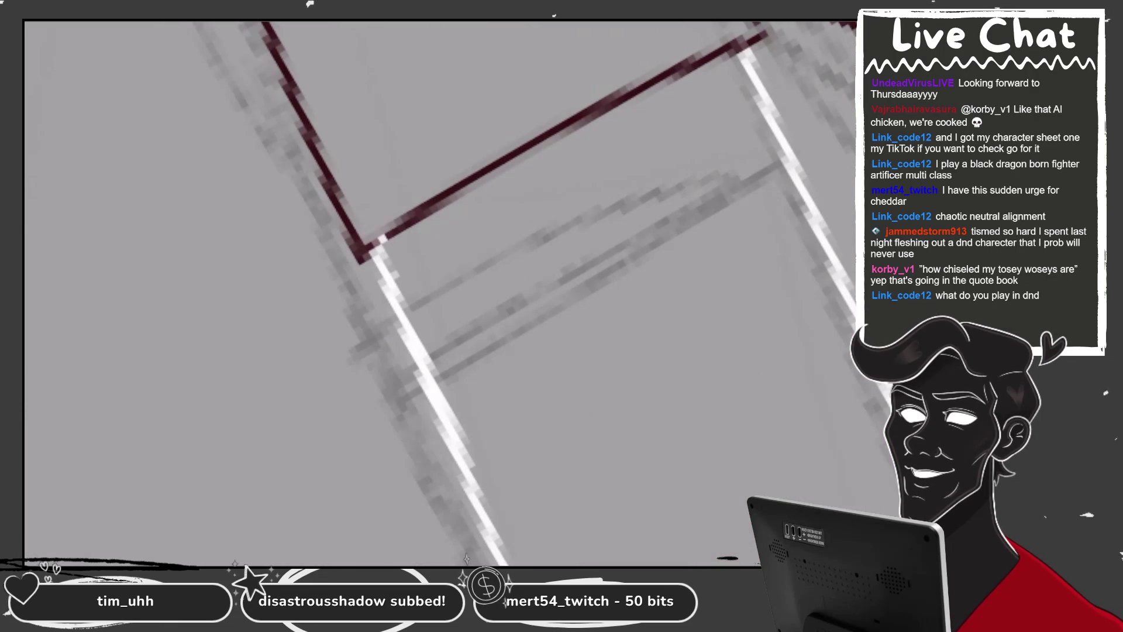
pyautogui.moveTo(363, 257); pyautogui.dragTo(503, 169)
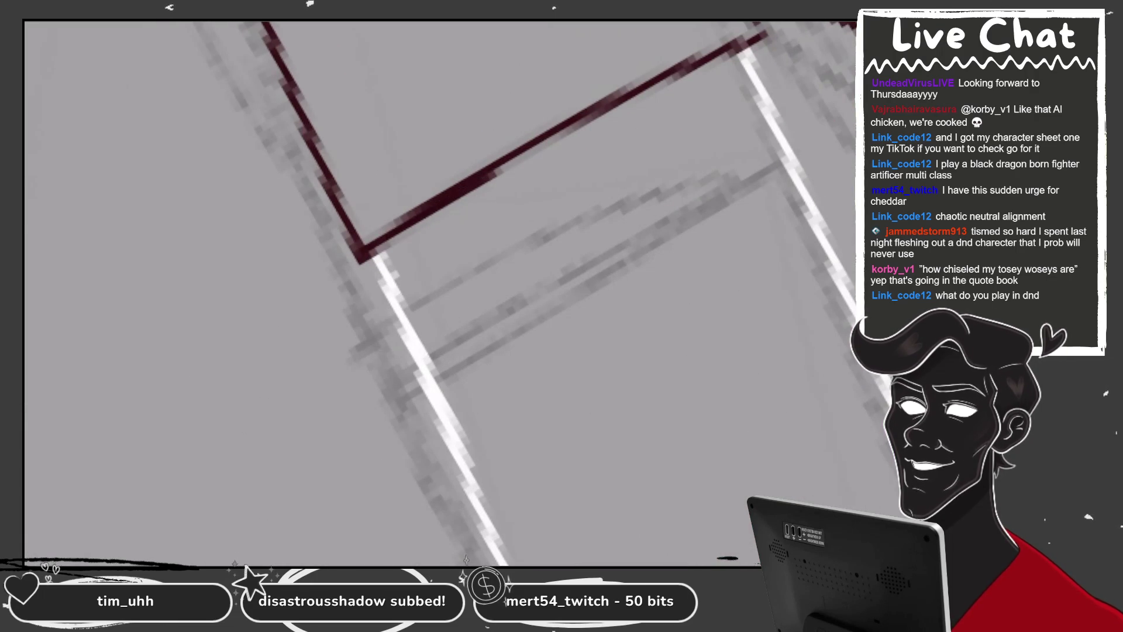
pyautogui.press('5')
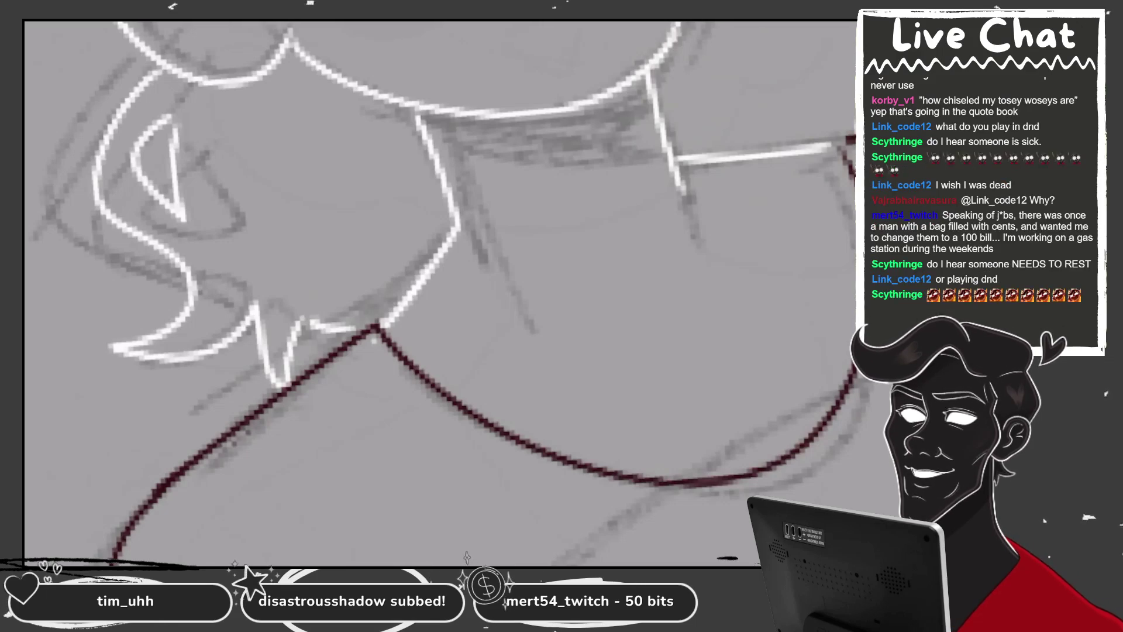
pyautogui.scroll(-5, 439, 293)
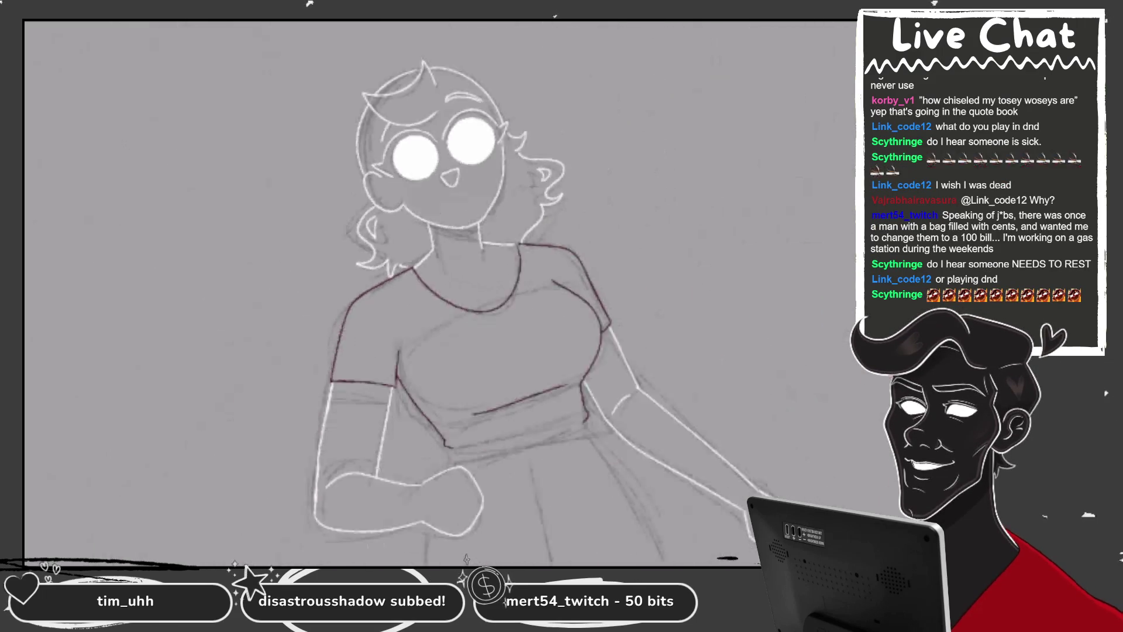
# Choose a new sketch colour and zoom in on the arm
pyautogui.scroll(3, 438, 293)
pyautogui.scroll(2, 438, 292)
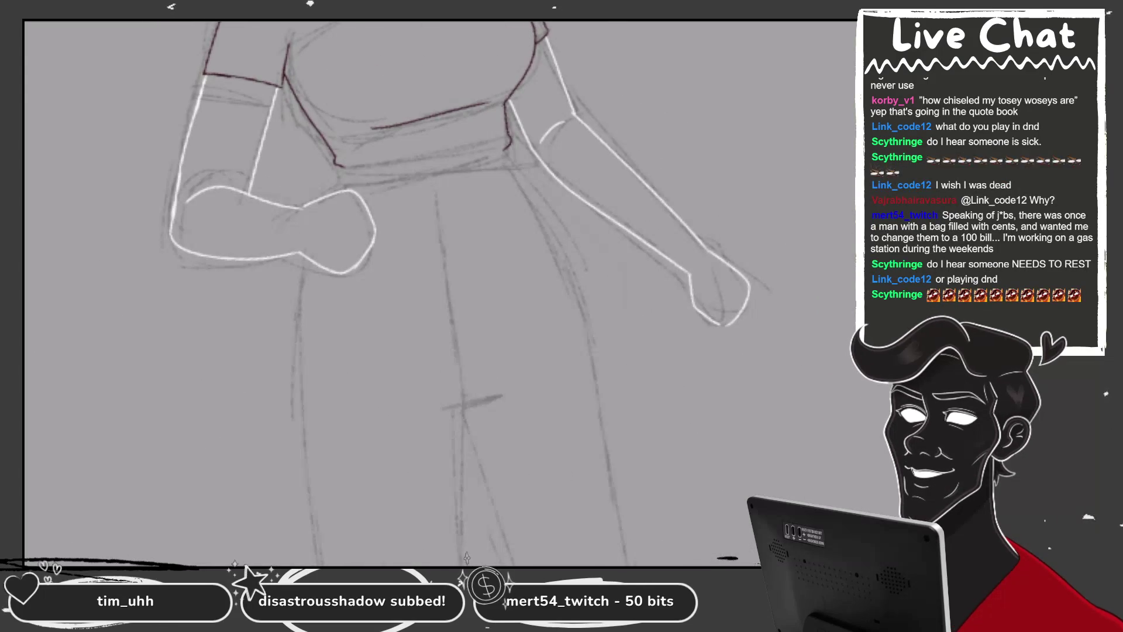
pyautogui.press('c')
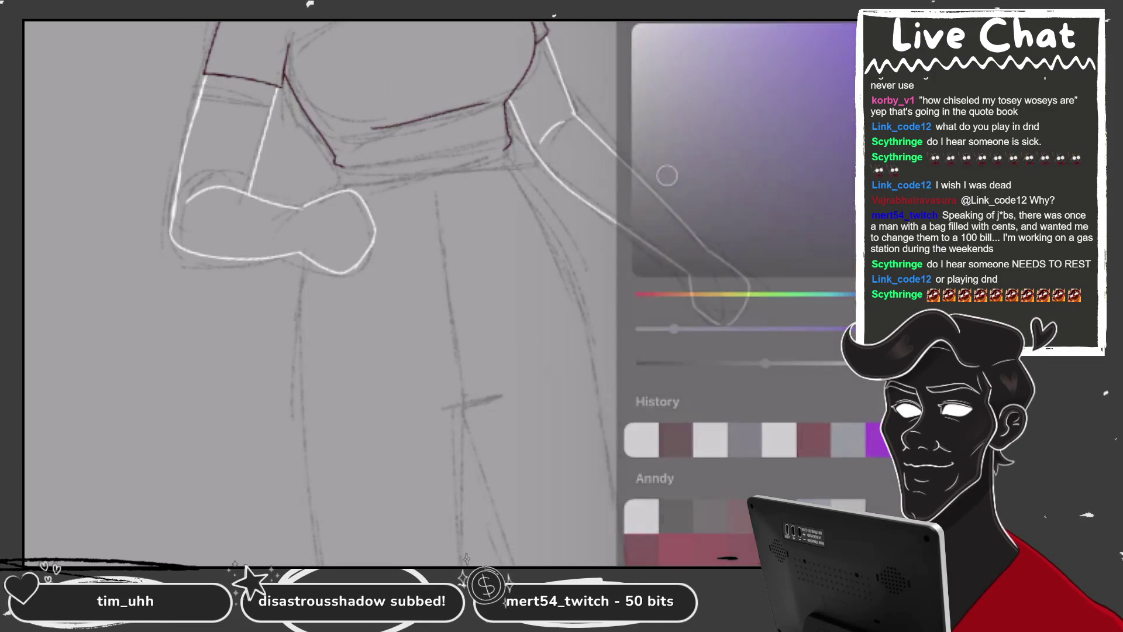
pyautogui.press('c')
pyautogui.scroll(4, 439, 292)
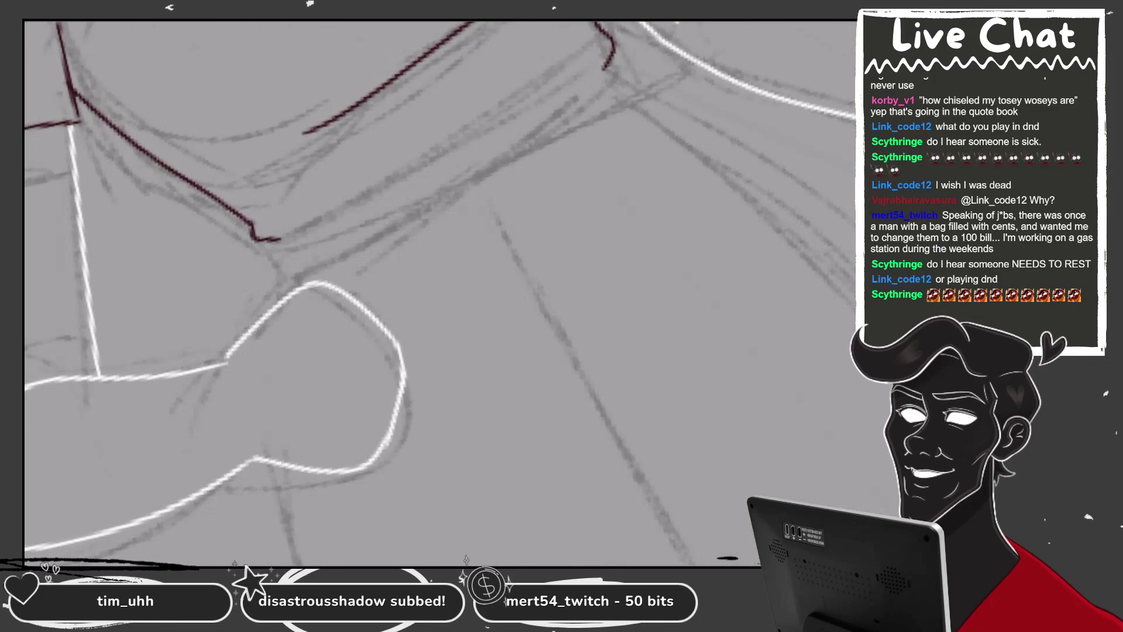
# Sketch the diagonal arm guide line from fist to shoulder, redrawing it several times
pyautogui.moveTo(272, 239); pyautogui.dragTo(609, 58)
pyautogui.hotkey('ctrl', 'z')
pyautogui.moveTo(278, 239); pyautogui.dragTo(608, 67)
pyautogui.hotkey('ctrl', 'z')
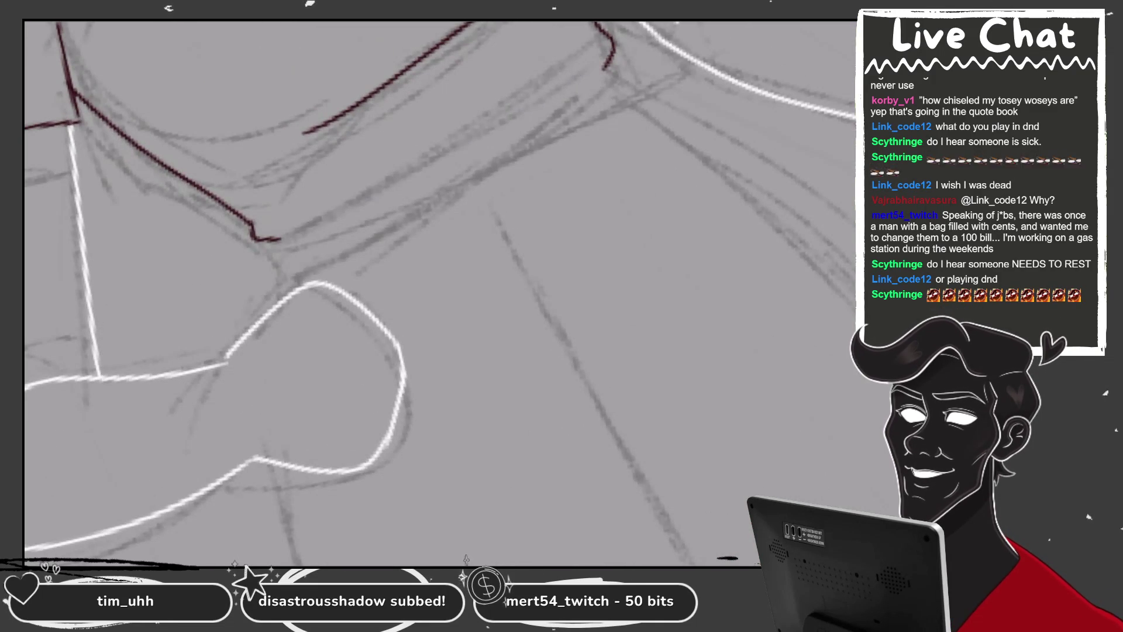
pyautogui.moveTo(280, 240); pyautogui.dragTo(608, 64)
pyautogui.hotkey('ctrl', 'z')
pyautogui.moveTo(282, 240); pyautogui.dragTo(605, 68)
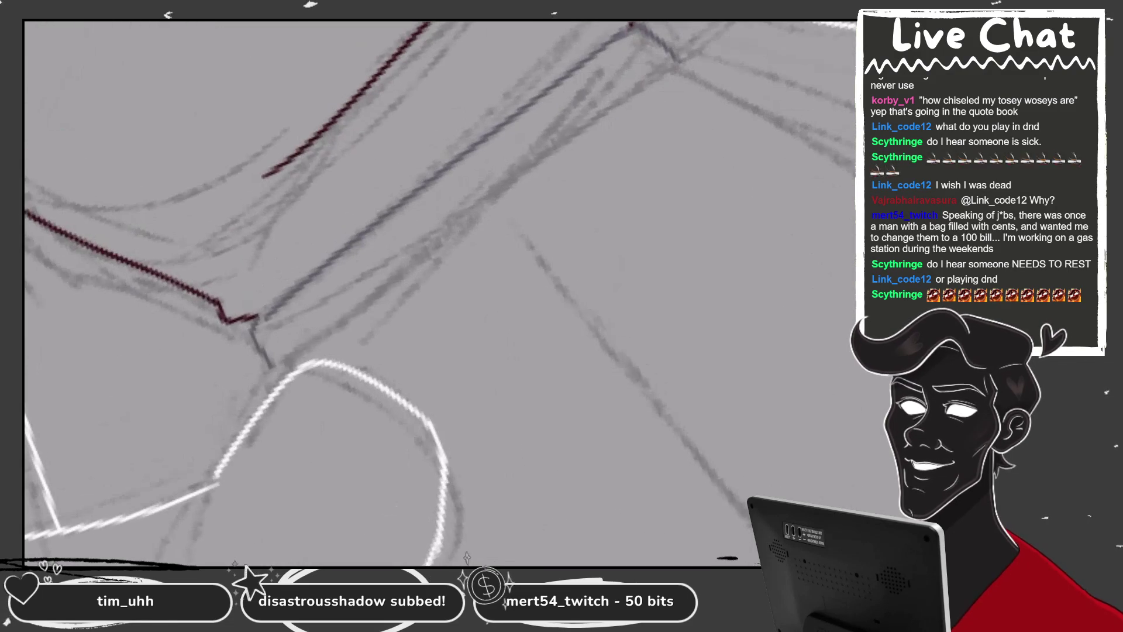
pyautogui.moveTo(292, 345); pyautogui.dragTo(652, 66)
pyautogui.hotkey('ctrl', 'z')
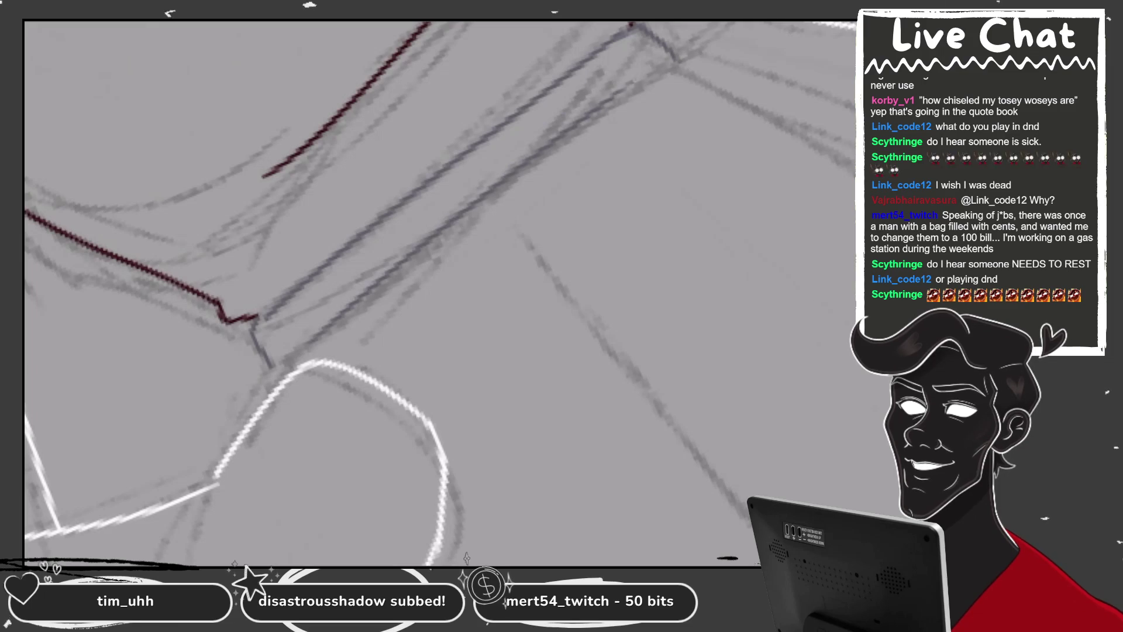